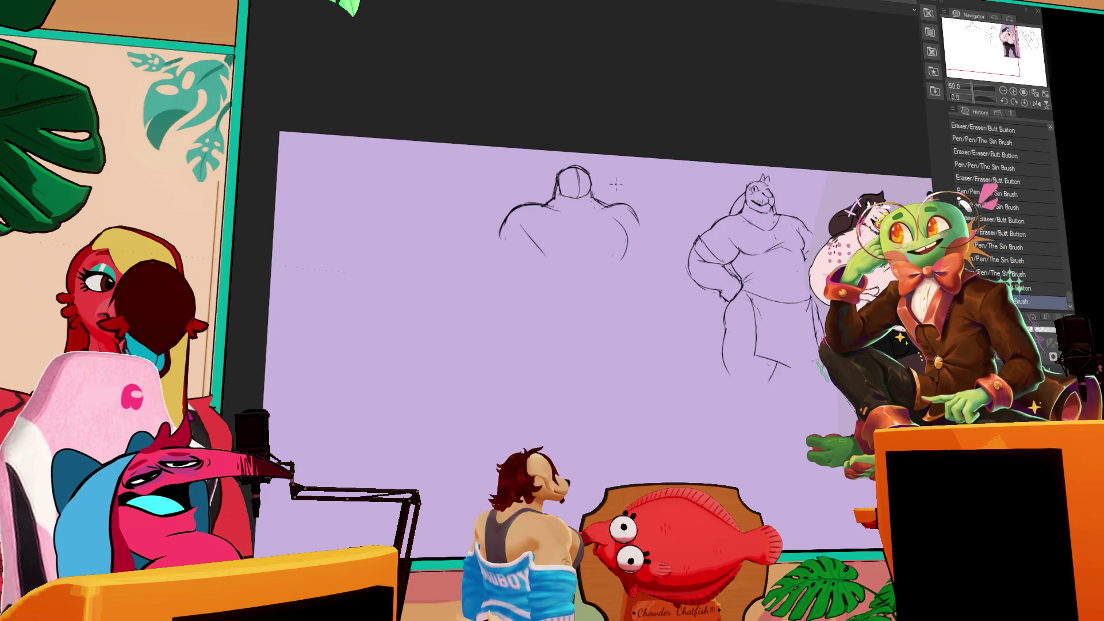
- Undo the most recent pen stroke with Ctrl+Z
{"action": "key", "text": "ctrl+z"}
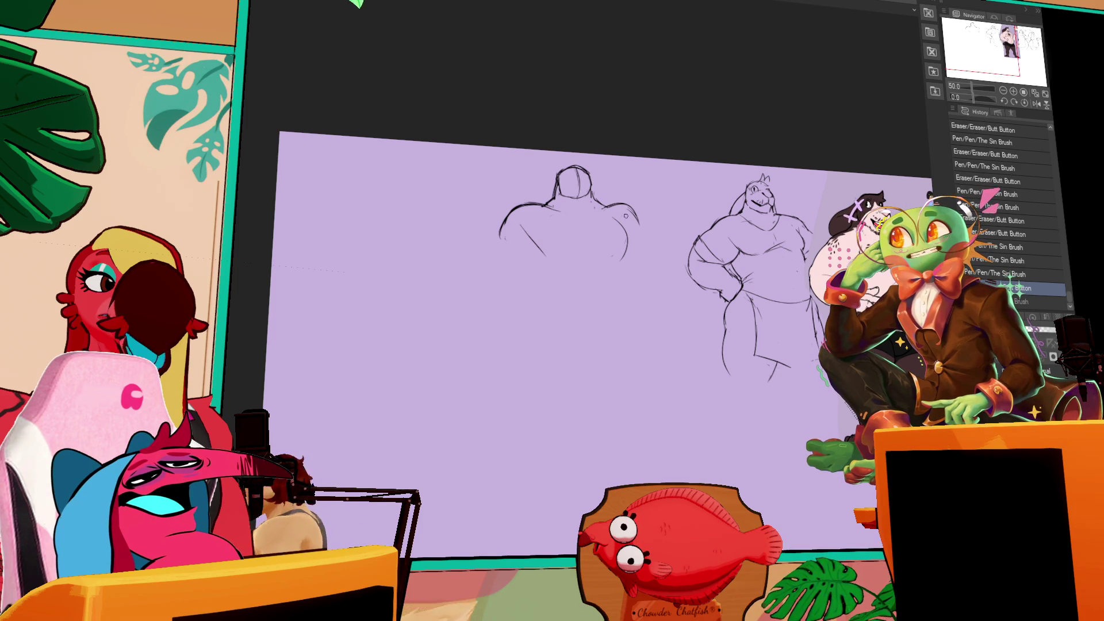
- Touch up the left figure's right shoulder and erase small parts of the left sketch
{"action": "mouse_move", "coordinate": [624, 208]}
{"action": "left_mouse_down"}
{"action": "mouse_move", "coordinate": [642, 222]}
{"action": "mouse_move", "coordinate": [630, 250]}
{"action": "left_mouse_up"}
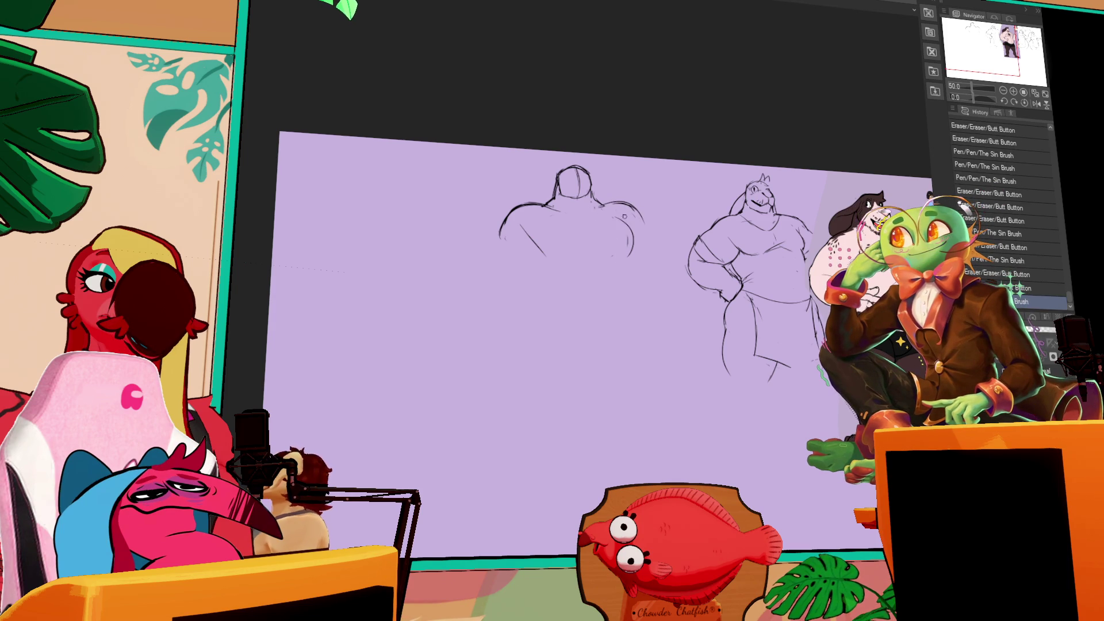
{"action": "left_click_drag", "start_coordinate": [701, 232], "coordinate": [700, 230]}
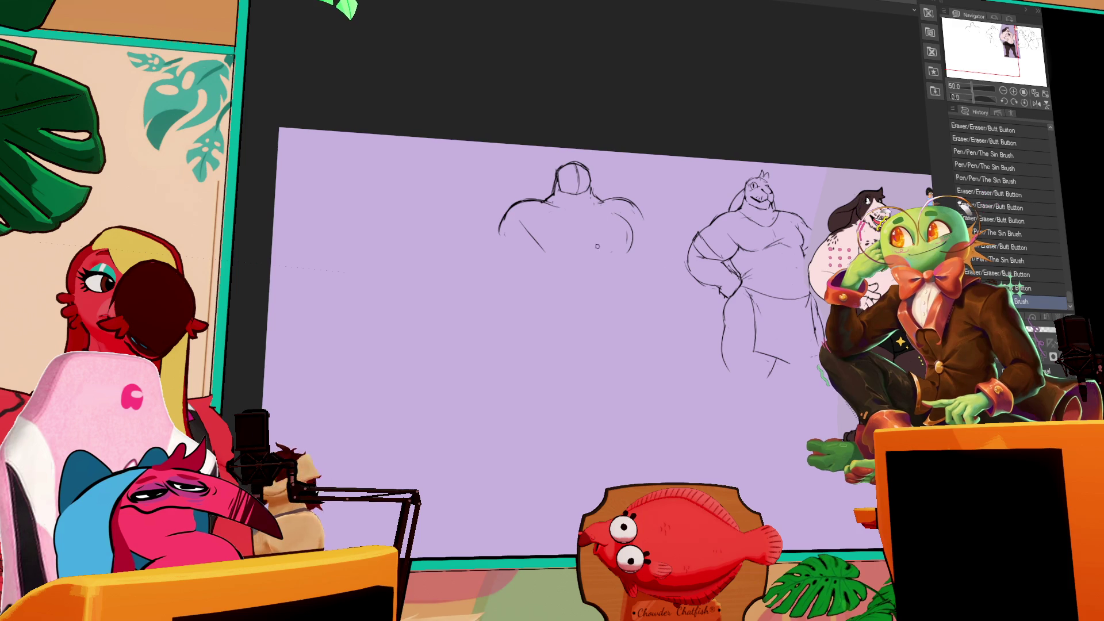
{"action": "left_click_drag", "start_coordinate": [610, 284], "coordinate": [581, 268]}
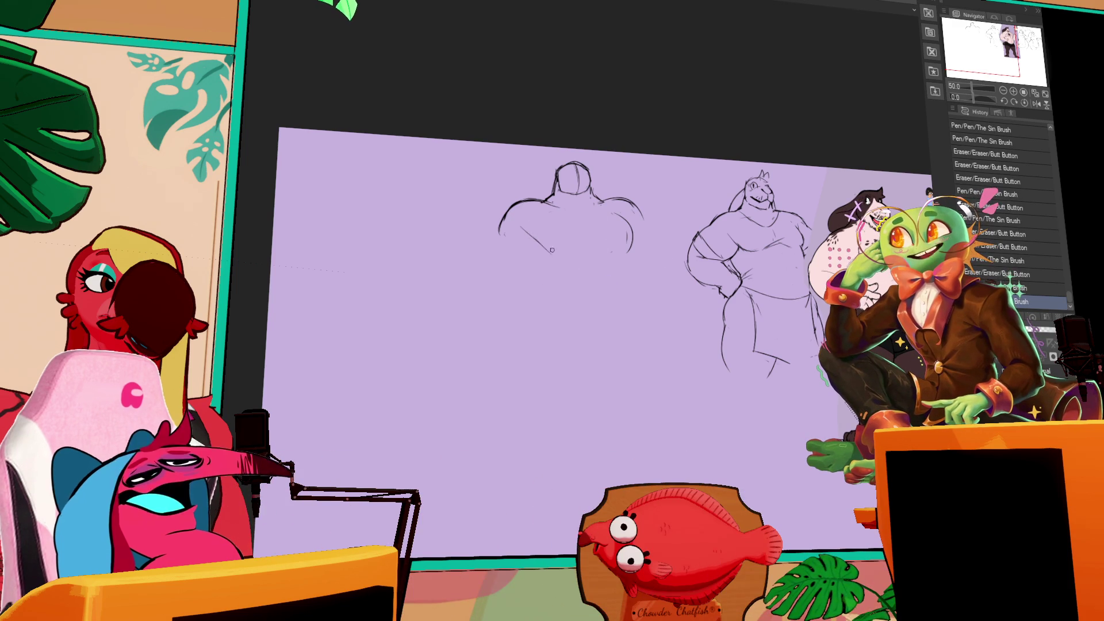
{"action": "left_click_drag", "start_coordinate": [528, 232], "coordinate": [522, 225]}
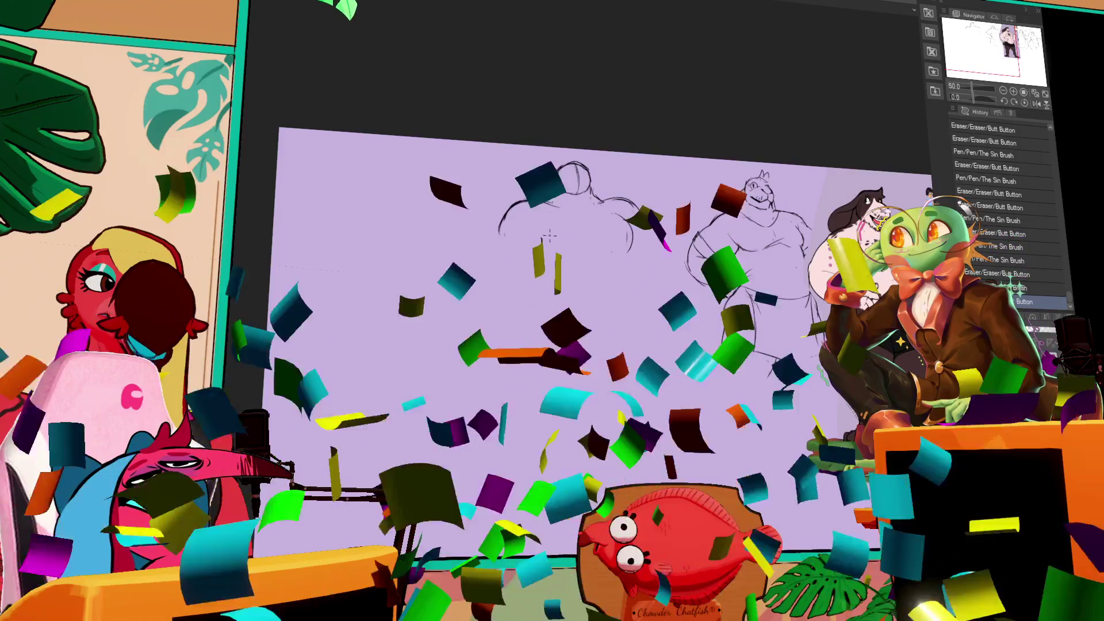
- Add diagonal and faint pen strokes across the left figure's muscular torso
{"action": "mouse_move", "coordinate": [549, 246]}
{"action": "left_mouse_down"}
{"action": "mouse_move", "coordinate": [525, 219]}
{"action": "mouse_move", "coordinate": [547, 243]}
{"action": "mouse_move", "coordinate": [525, 219]}
{"action": "mouse_move", "coordinate": [548, 243]}
{"action": "mouse_move", "coordinate": [525, 219]}
{"action": "mouse_move", "coordinate": [547, 243]}
{"action": "mouse_move", "coordinate": [587, 222]}
{"action": "left_mouse_up"}
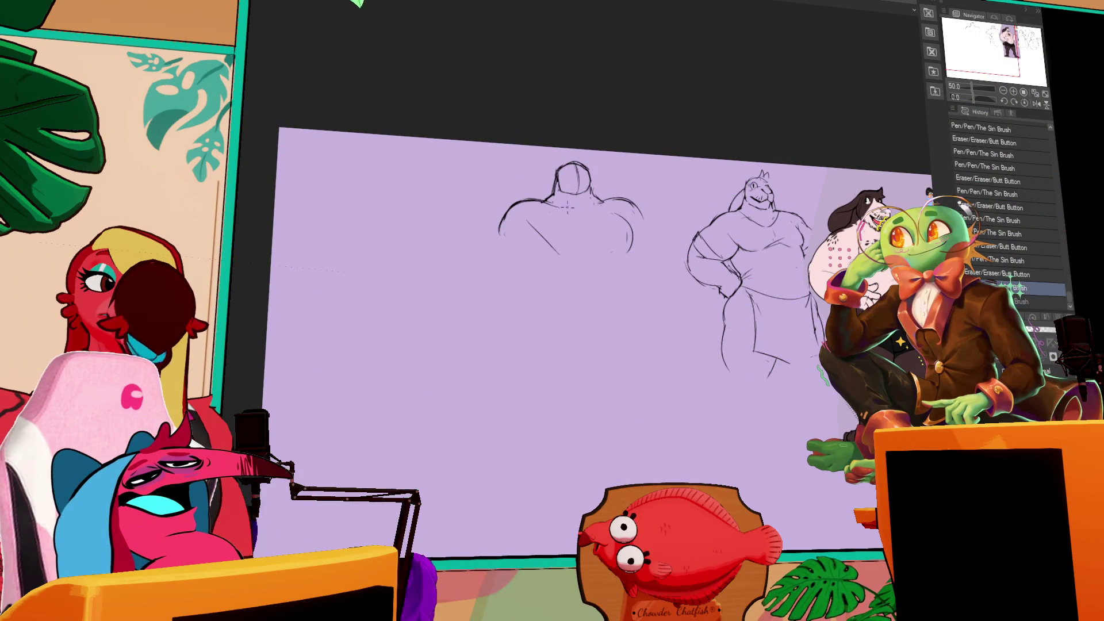
{"action": "mouse_move", "coordinate": [567, 201]}
{"action": "left_mouse_down"}
{"action": "mouse_move", "coordinate": [631, 195]}
{"action": "mouse_move", "coordinate": [604, 222]}
{"action": "mouse_move", "coordinate": [628, 230]}
{"action": "mouse_move", "coordinate": [626, 247]}
{"action": "left_mouse_up"}
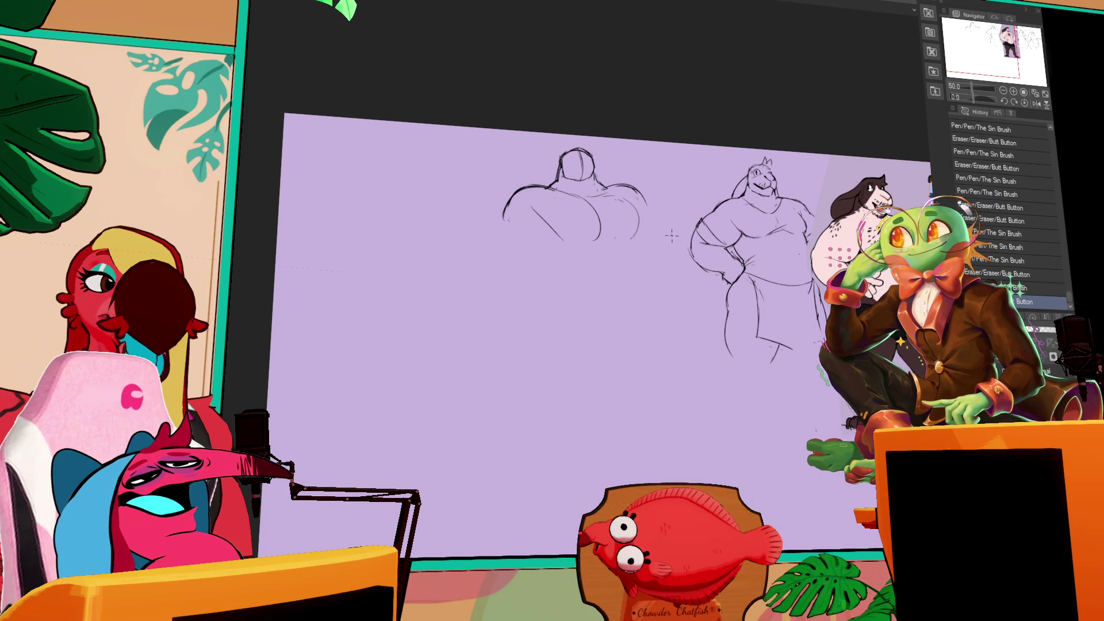
{"action": "left_click_drag", "start_coordinate": [664, 242], "coordinate": [670, 246]}
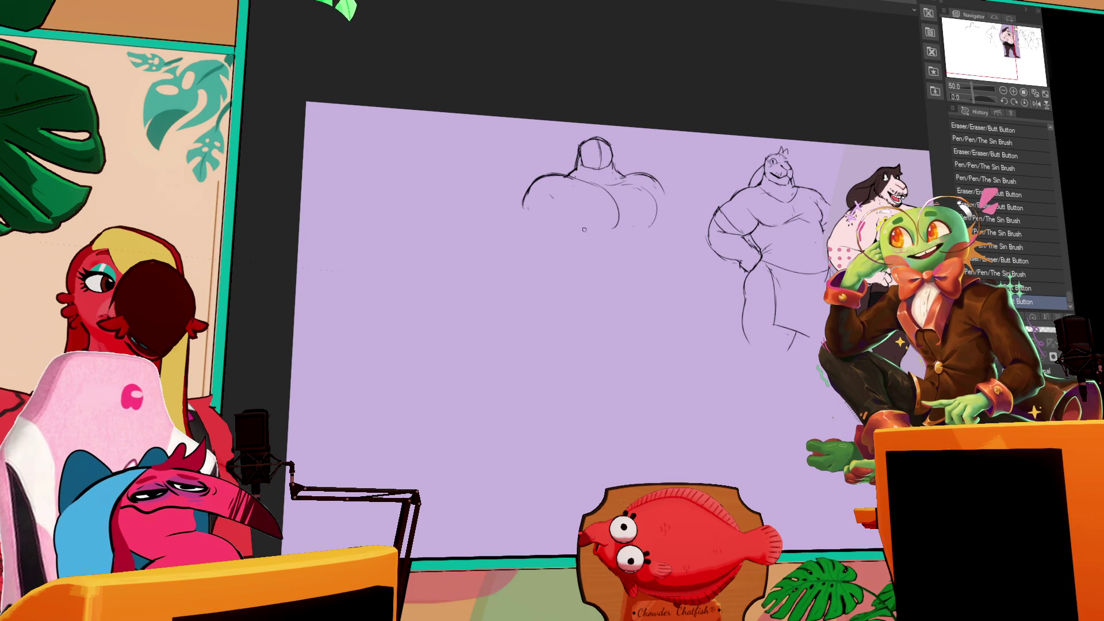
{"action": "left_click_drag", "start_coordinate": [578, 213], "coordinate": [595, 221]}
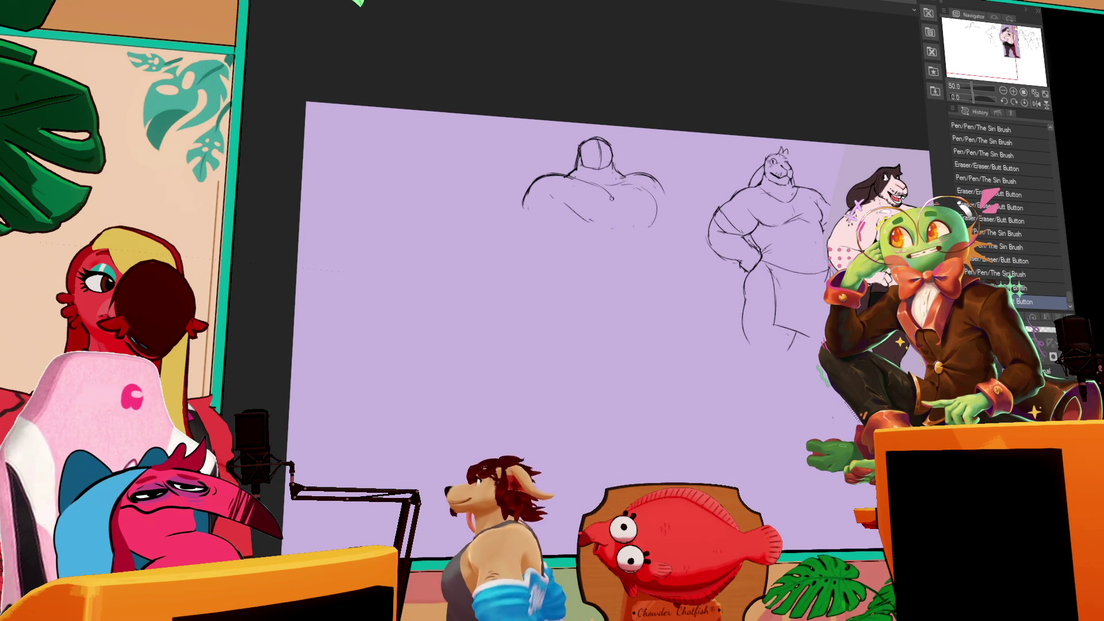
{"action": "mouse_move", "coordinate": [650, 198]}
{"action": "left_mouse_down"}
{"action": "mouse_move", "coordinate": [655, 207]}
{"action": "mouse_move", "coordinate": [622, 163]}
{"action": "left_mouse_up"}
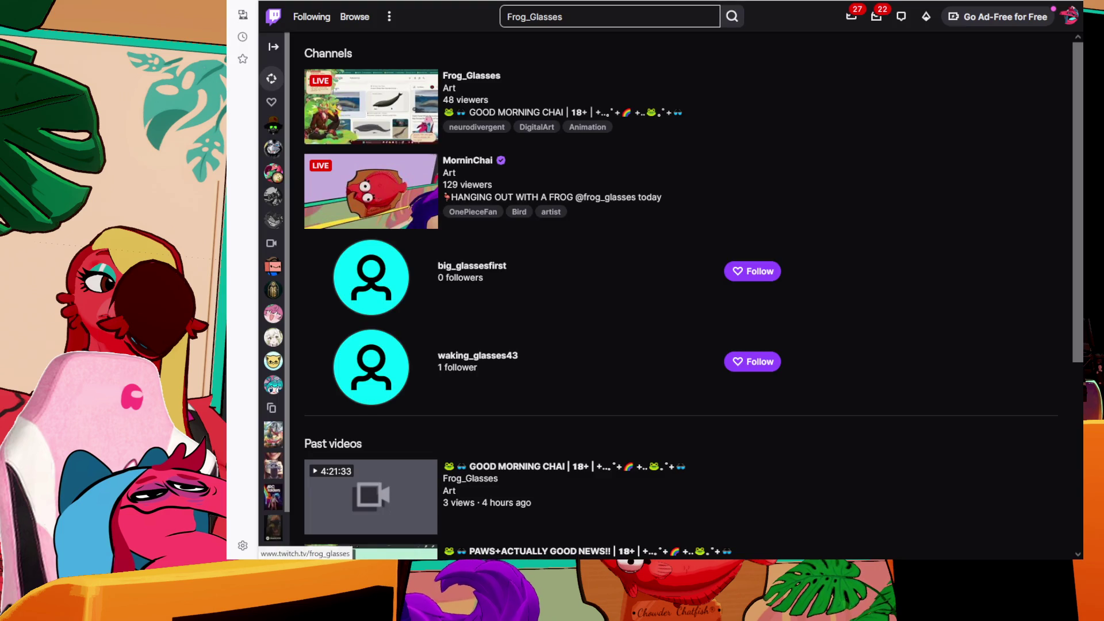
- Open the first live art channel in the Twitch search results
{"action": "left_click", "coordinate": [391, 107]}
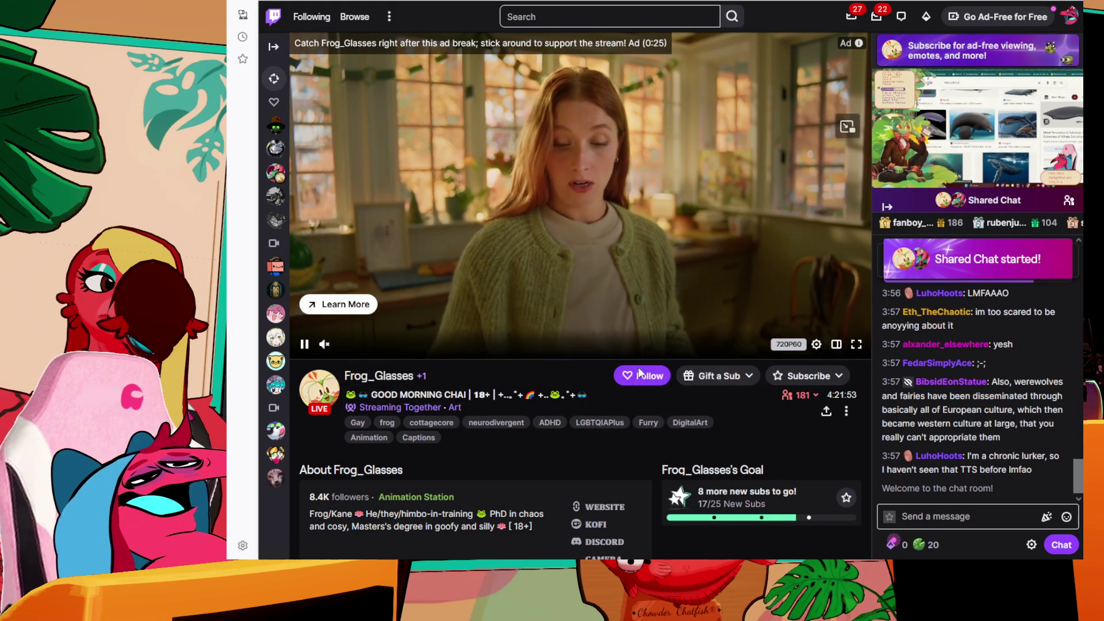
- Follow the live art channel and start writing a chat message
{"action": "left_click", "coordinate": [640, 377]}
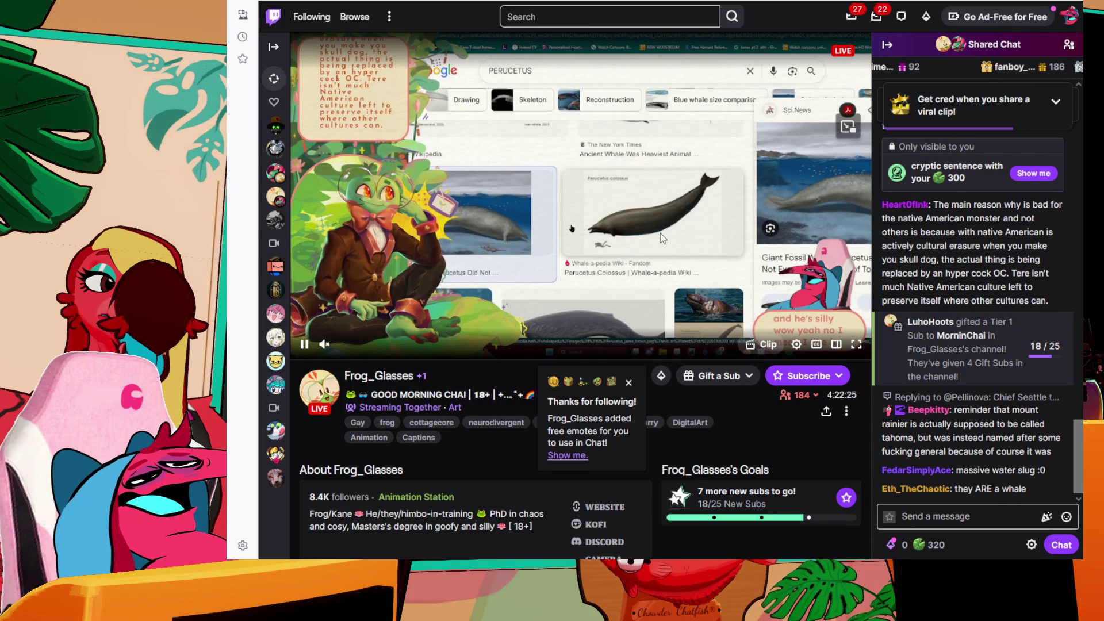
{"action": "left_click", "coordinate": [959, 516]}
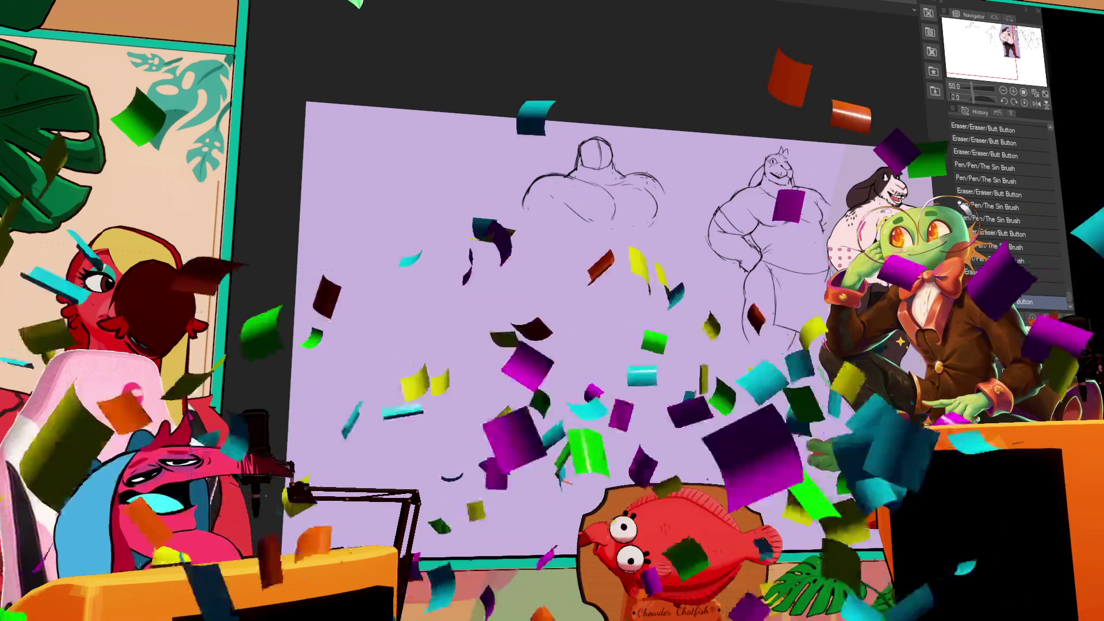
- Draw chest, torso and head detail lines on the left figure, undoing and redoing the last stroke
{"action": "left_click", "coordinate": [620, 183]}
{"action": "left_click_drag", "start_coordinate": [620, 183], "coordinate": [672, 205]}
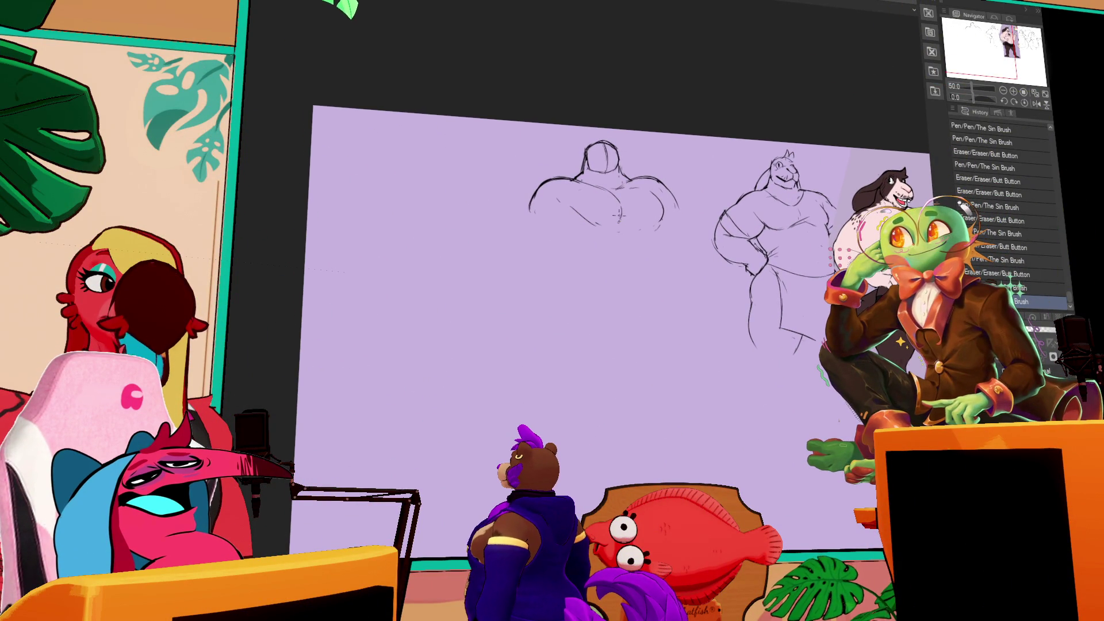
{"action": "scroll", "coordinate": [598, 217], "scroll_direction": "left", "scroll_amount": 2}
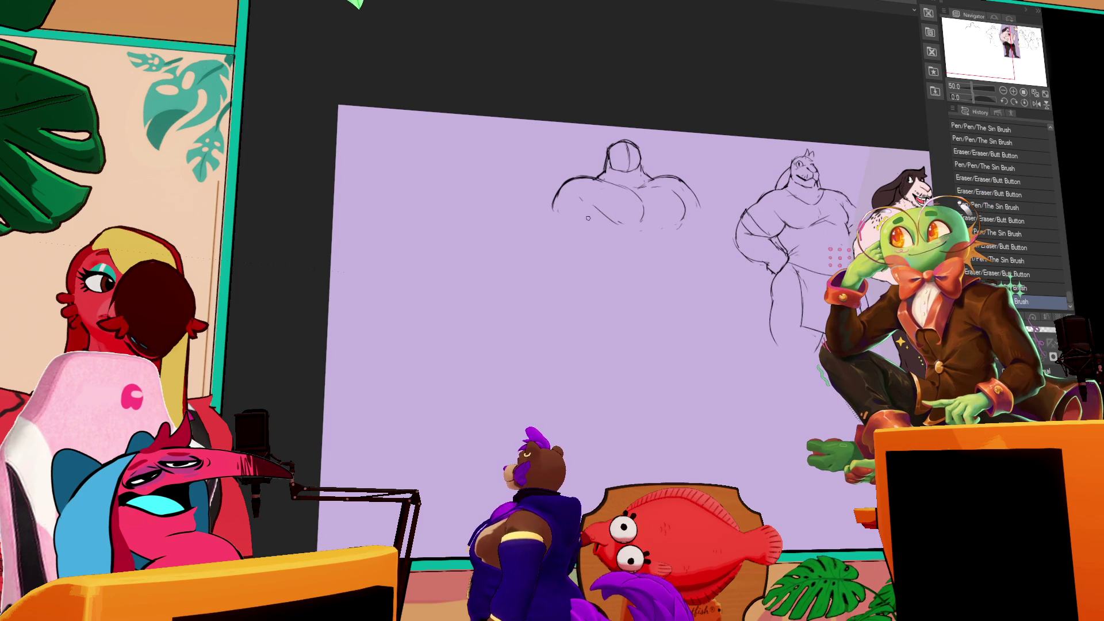
{"action": "left_click_drag", "start_coordinate": [595, 211], "coordinate": [581, 244]}
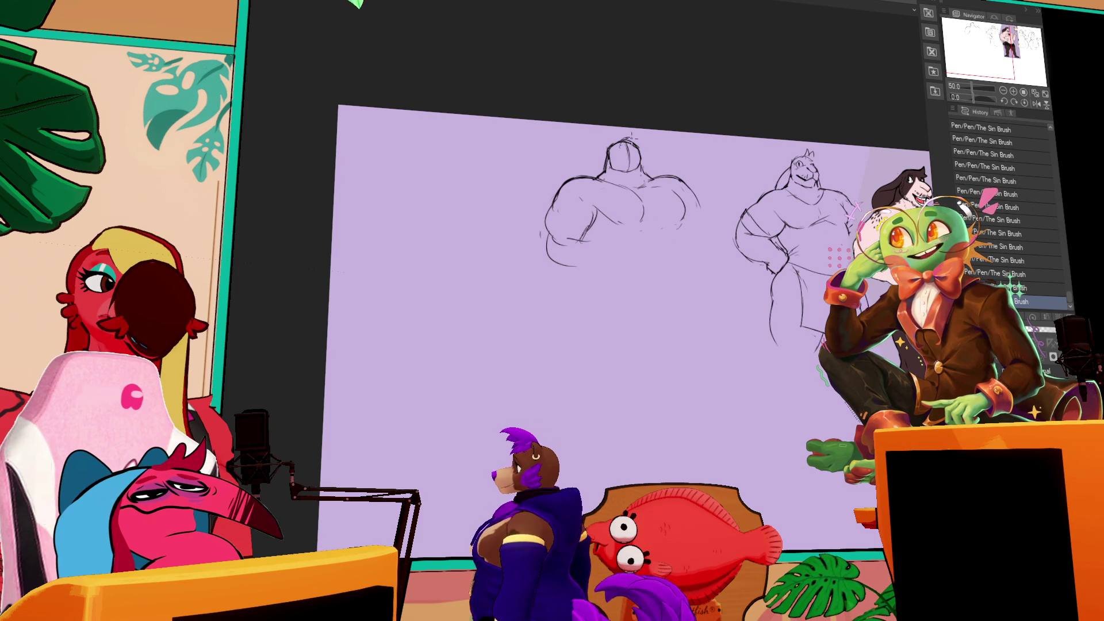
{"action": "left_click_drag", "start_coordinate": [624, 143], "coordinate": [629, 168]}
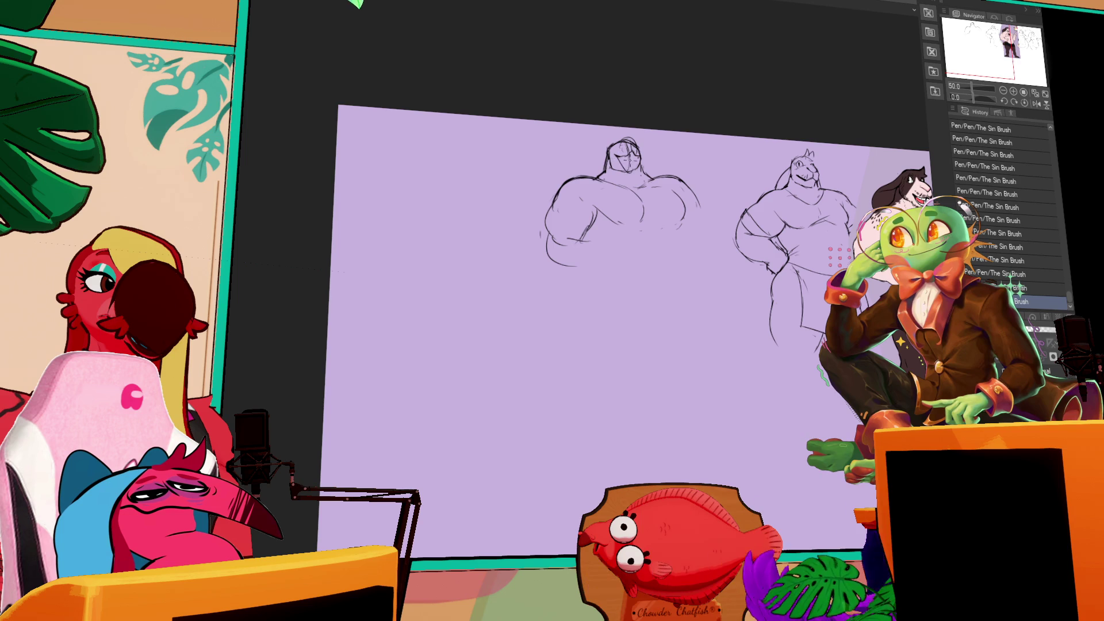
{"action": "key", "text": "ctrl+z"}
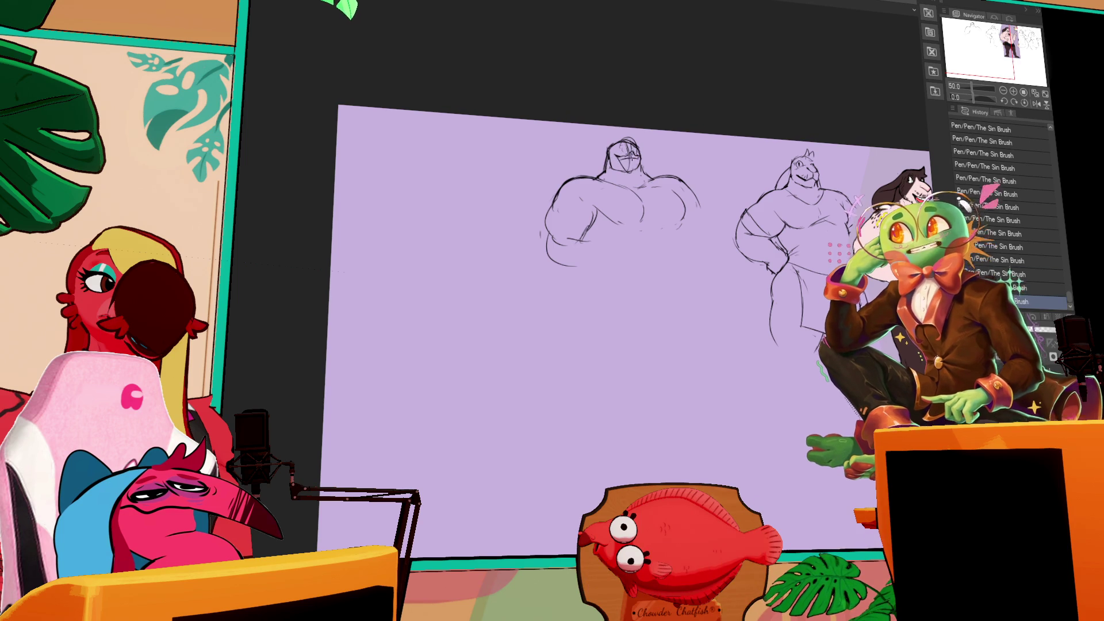
{"action": "key", "text": "ctrl+y"}
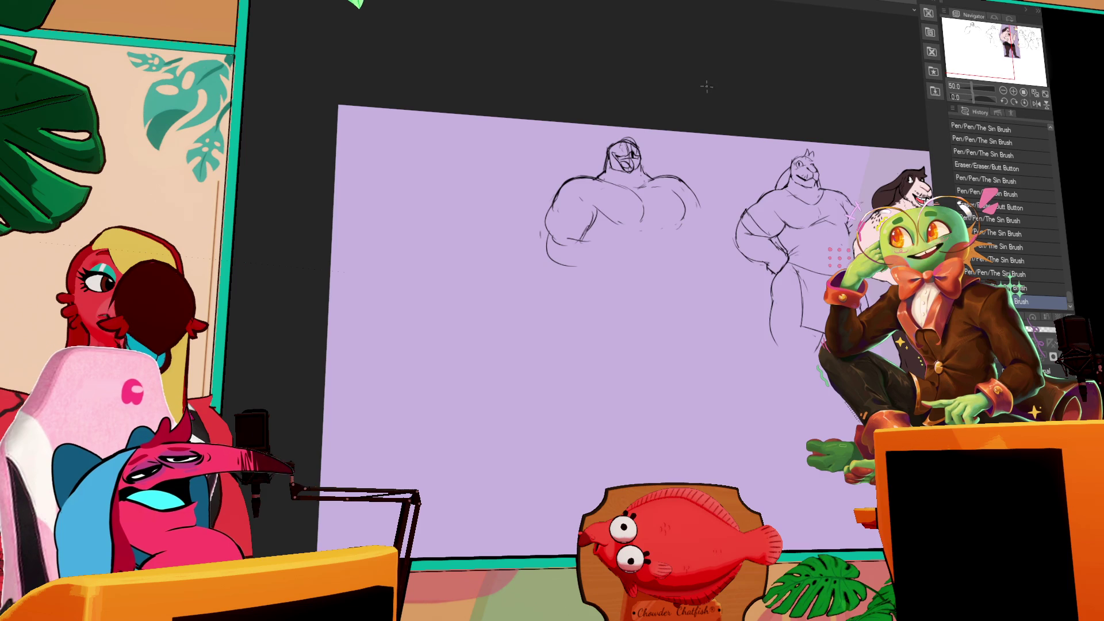
- Zoom out to the whole sheet and lasso-select the third rabbit thumbnail sketch
{"action": "scroll", "coordinate": [575, 287], "scroll_direction": "right", "scroll_amount": 5}
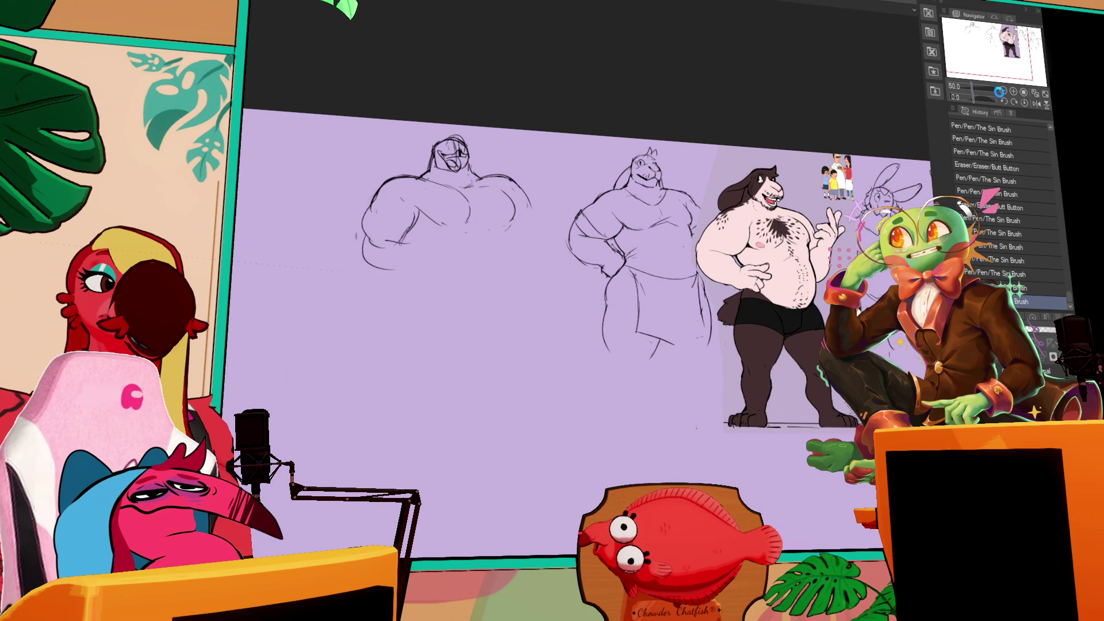
{"action": "left_click", "coordinate": [1004, 91]}
{"action": "left_click", "coordinate": [1003, 91]}
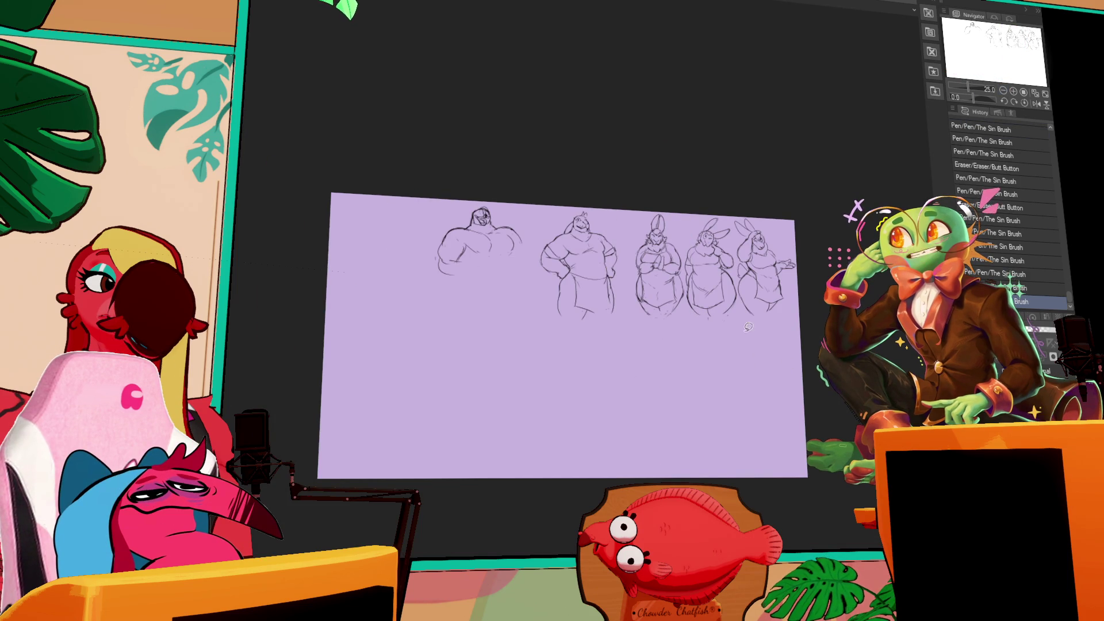
{"action": "left_click_drag", "start_coordinate": [682, 270], "coordinate": [681, 230]}
{"action": "mouse_move", "coordinate": [647, 336]}
{"action": "left_mouse_down"}
{"action": "mouse_move", "coordinate": [690, 299]}
{"action": "mouse_move", "coordinate": [687, 282]}
{"action": "left_mouse_up"}
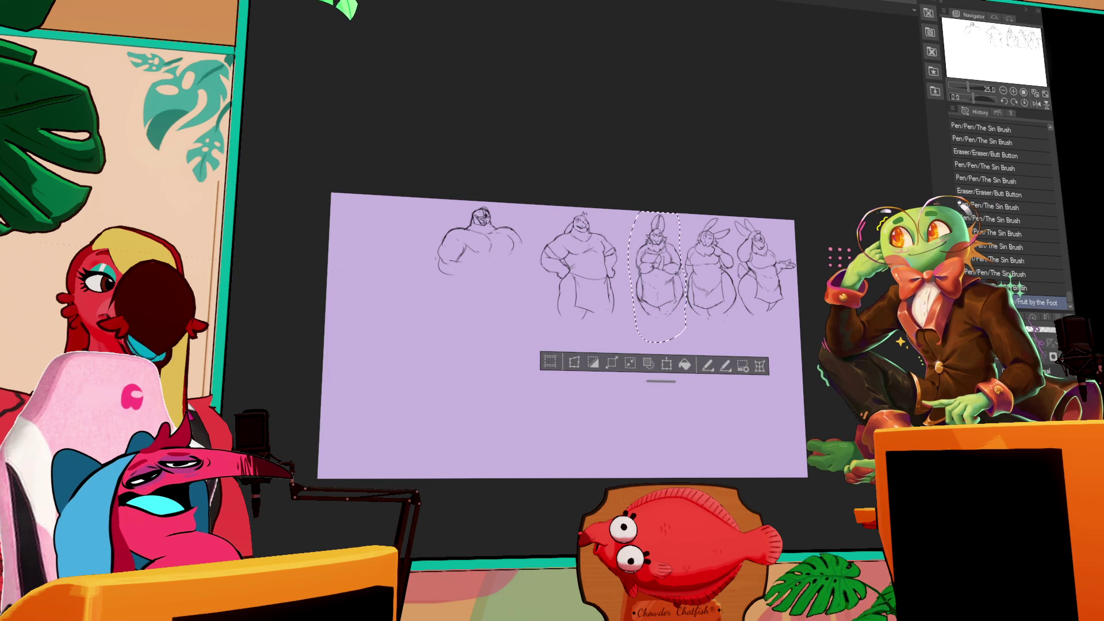
{"action": "key", "text": "shift+Delete"}
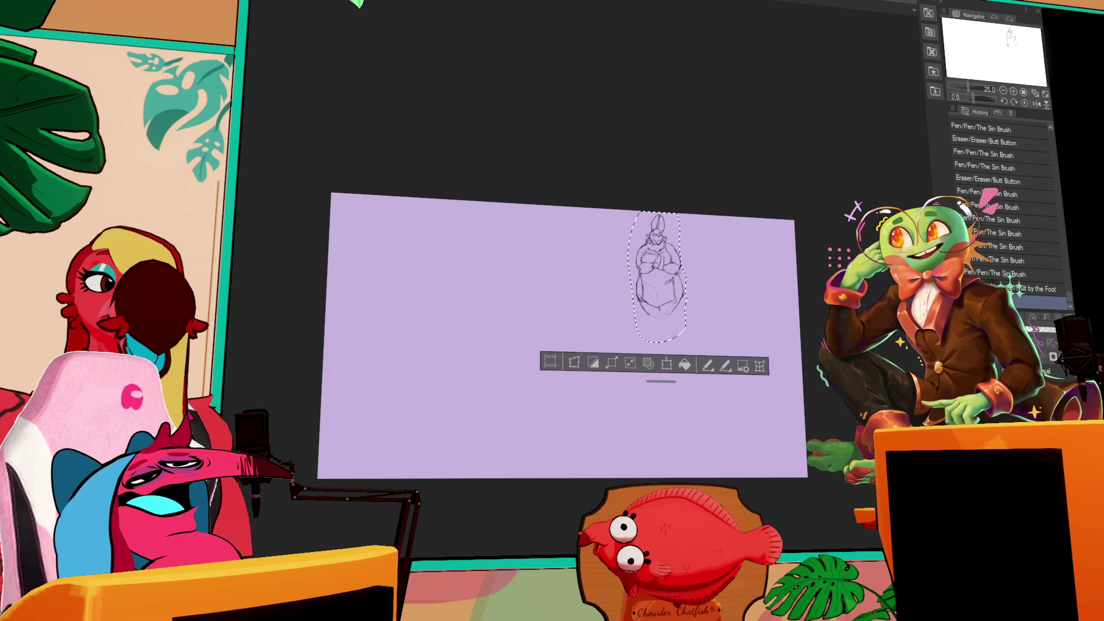
{"action": "key", "text": "ctrl+z"}
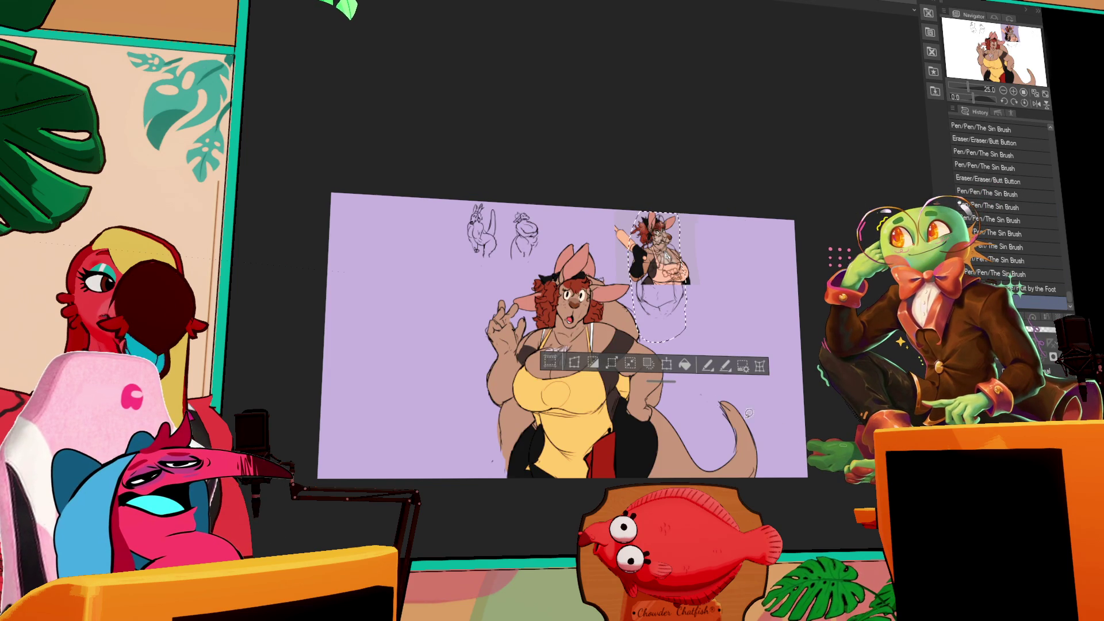
- Scale up the selected sketch, confirm the transform, and move it to the canvas centre
{"action": "left_click", "coordinate": [667, 365]}
{"action": "left_click_drag", "start_coordinate": [686, 341], "coordinate": [687, 477]}
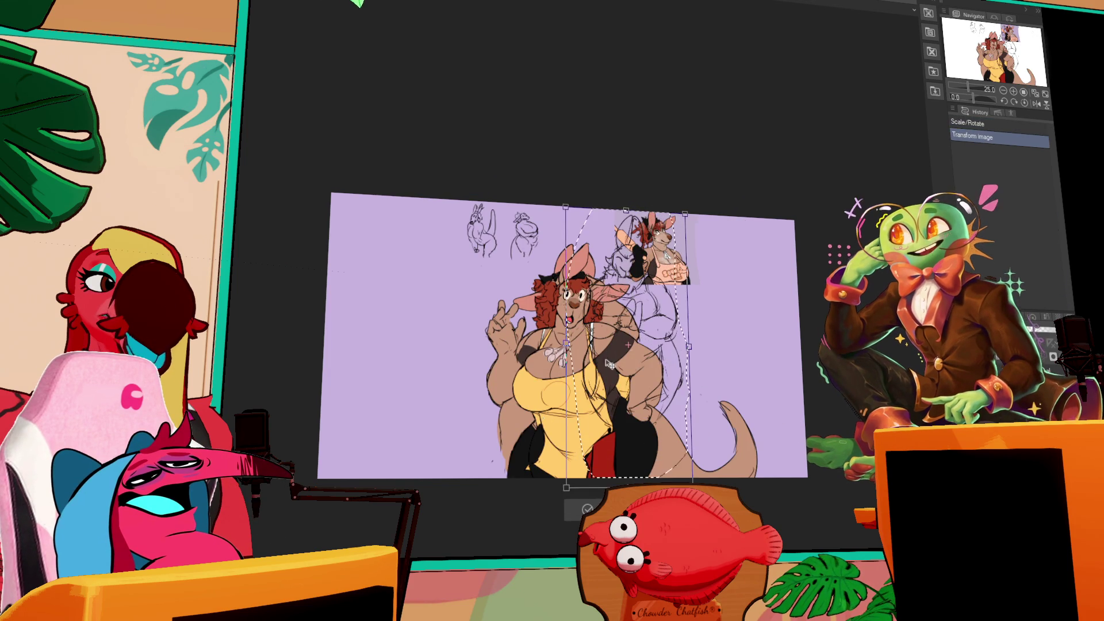
{"action": "left_click_drag", "start_coordinate": [600, 406], "coordinate": [609, 374]}
{"action": "mouse_move", "coordinate": [645, 198]}
{"action": "left_mouse_down"}
{"action": "mouse_move", "coordinate": [667, 211]}
{"action": "mouse_move", "coordinate": [705, 186]}
{"action": "mouse_move", "coordinate": [662, 210]}
{"action": "left_mouse_up"}
{"action": "mouse_move", "coordinate": [631, 303]}
{"action": "left_mouse_down"}
{"action": "mouse_move", "coordinate": [702, 304]}
{"action": "mouse_move", "coordinate": [375, 308]}
{"action": "left_mouse_up"}
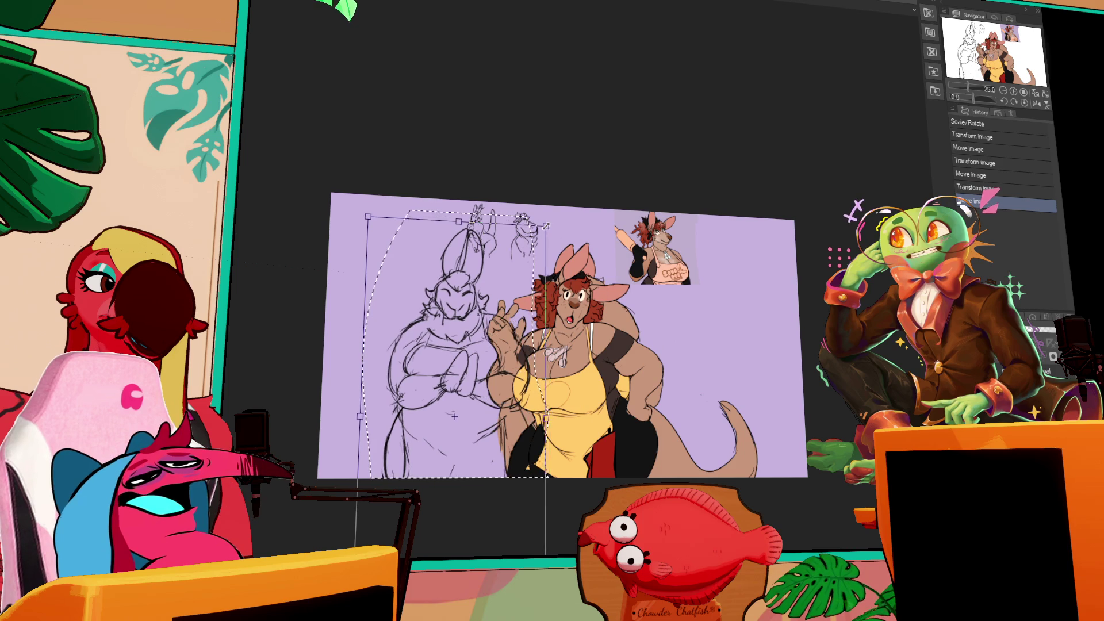
{"action": "left_click_drag", "start_coordinate": [549, 218], "coordinate": [546, 226]}
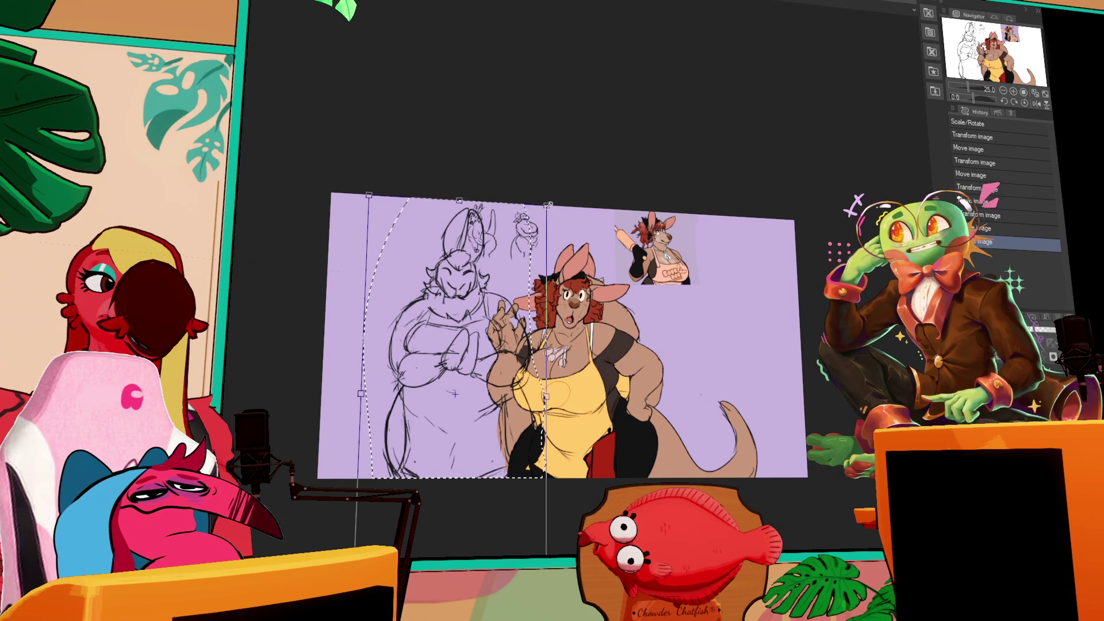
{"action": "left_click_drag", "start_coordinate": [651, 172], "coordinate": [654, 169]}
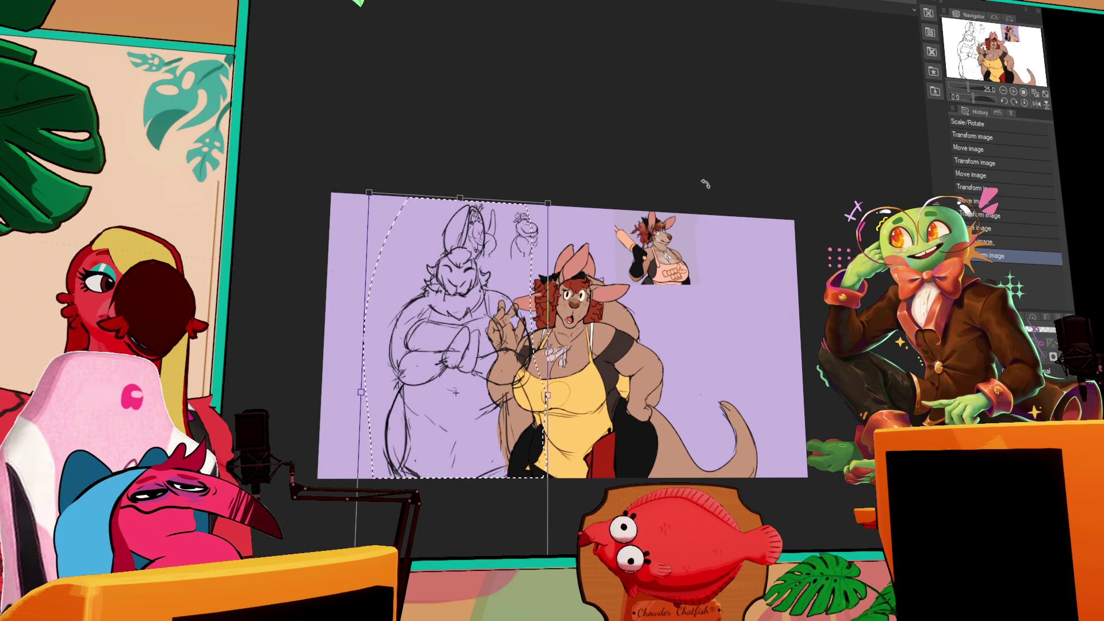
{"action": "key", "text": "Return"}
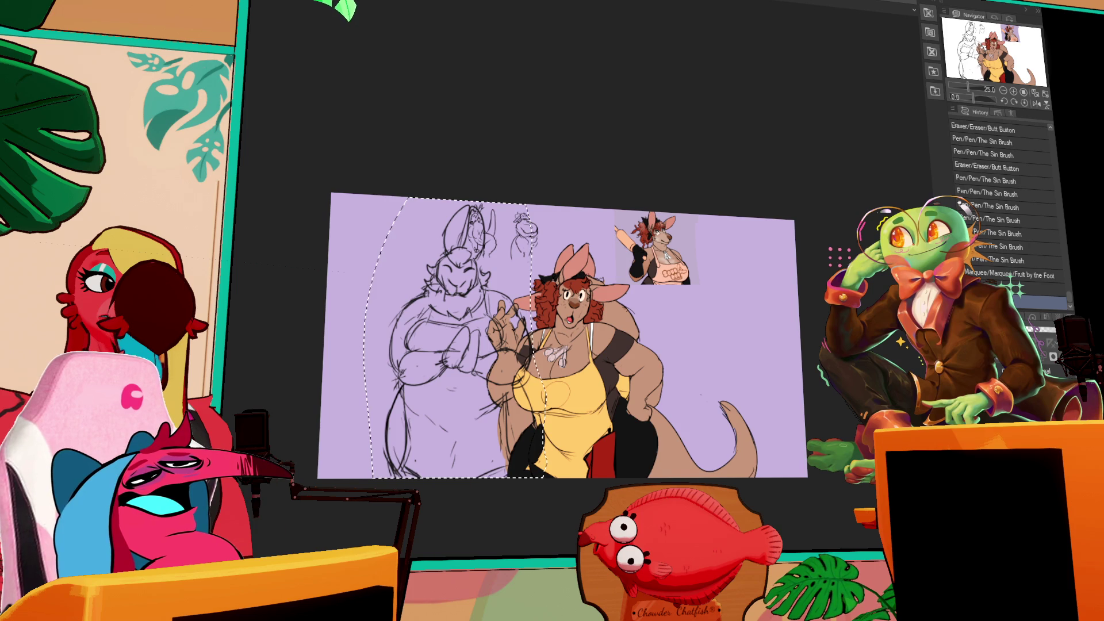
{"action": "left_click_drag", "start_coordinate": [715, 442], "coordinate": [854, 460]}
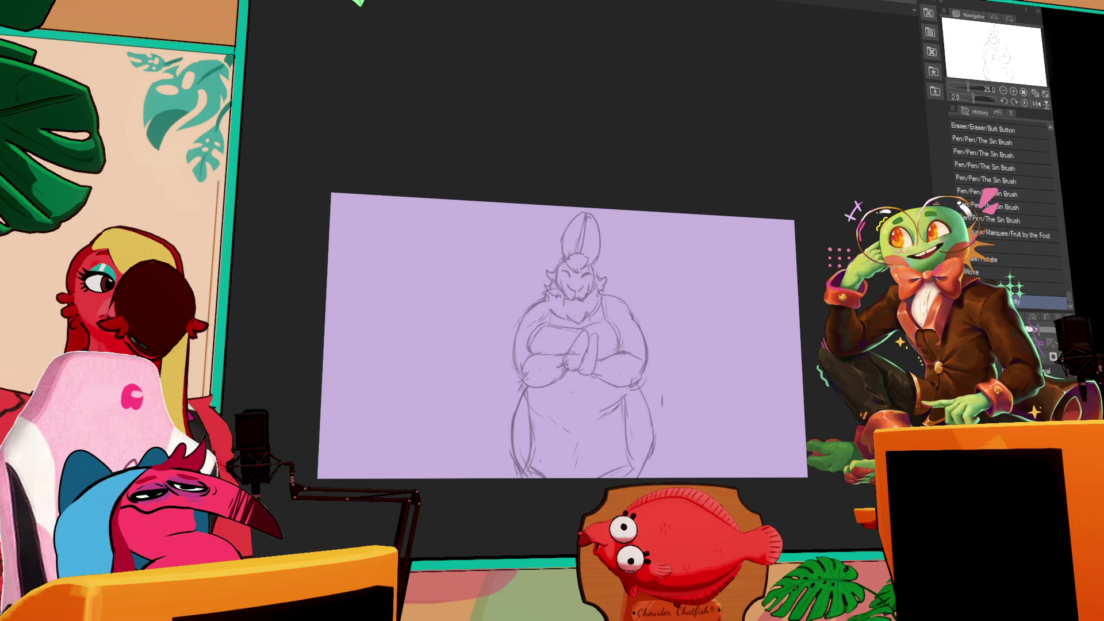
- Deselect, zoom in, and keep a short face stroke while discarding the stray strokes beside the hip
{"action": "key", "text": "ctrl+d"}
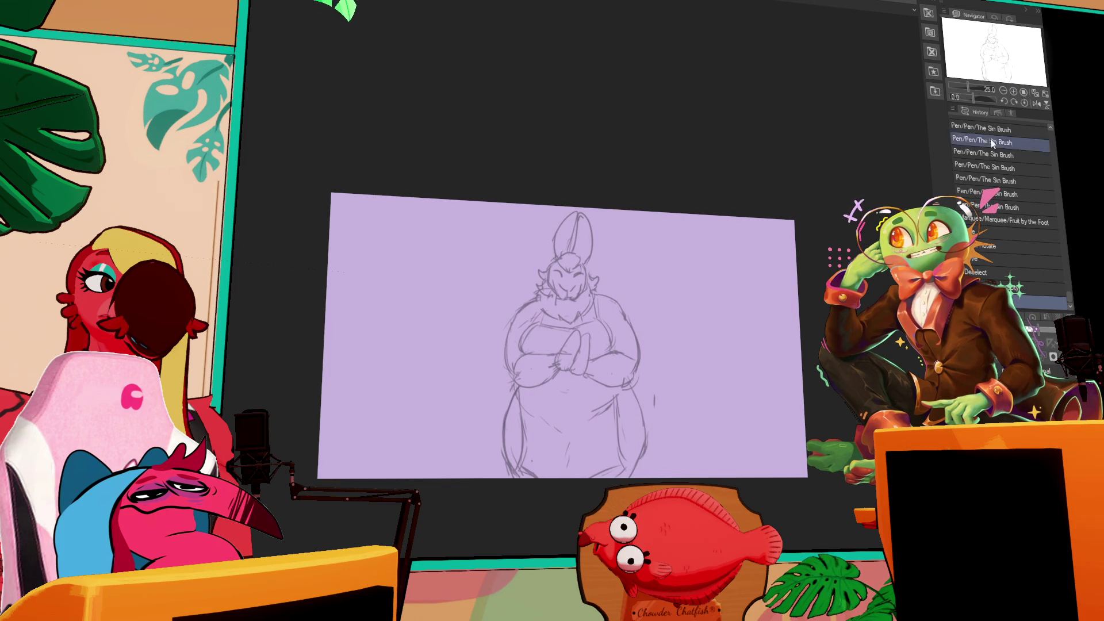
{"action": "scroll", "coordinate": [511, 313], "scroll_direction": "up", "scroll_amount": 2}
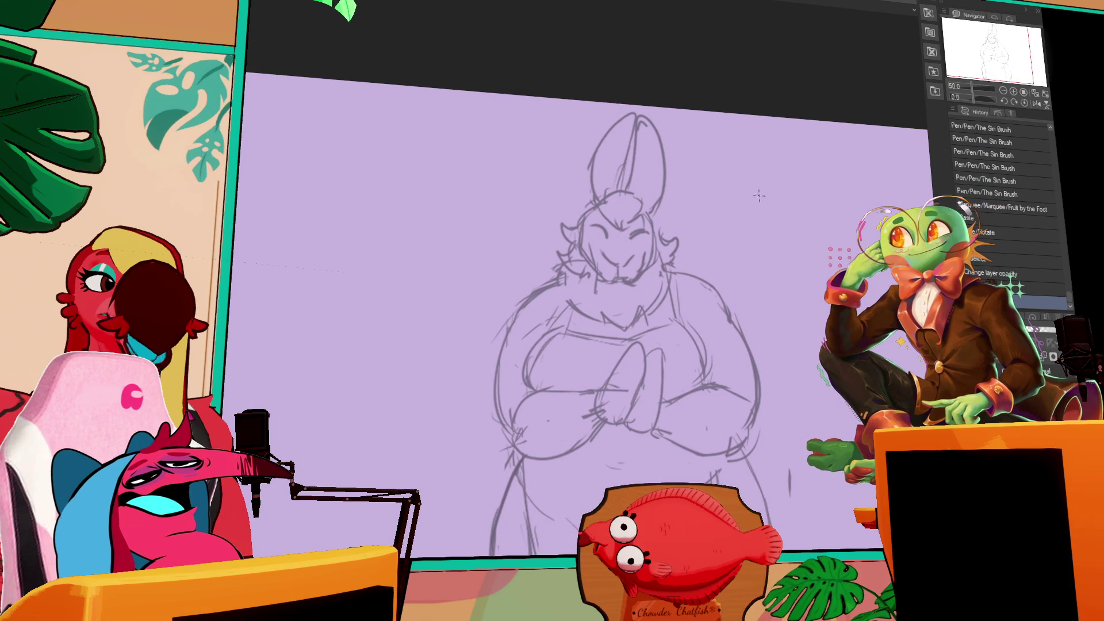
{"action": "left_click_drag", "start_coordinate": [638, 288], "coordinate": [641, 229]}
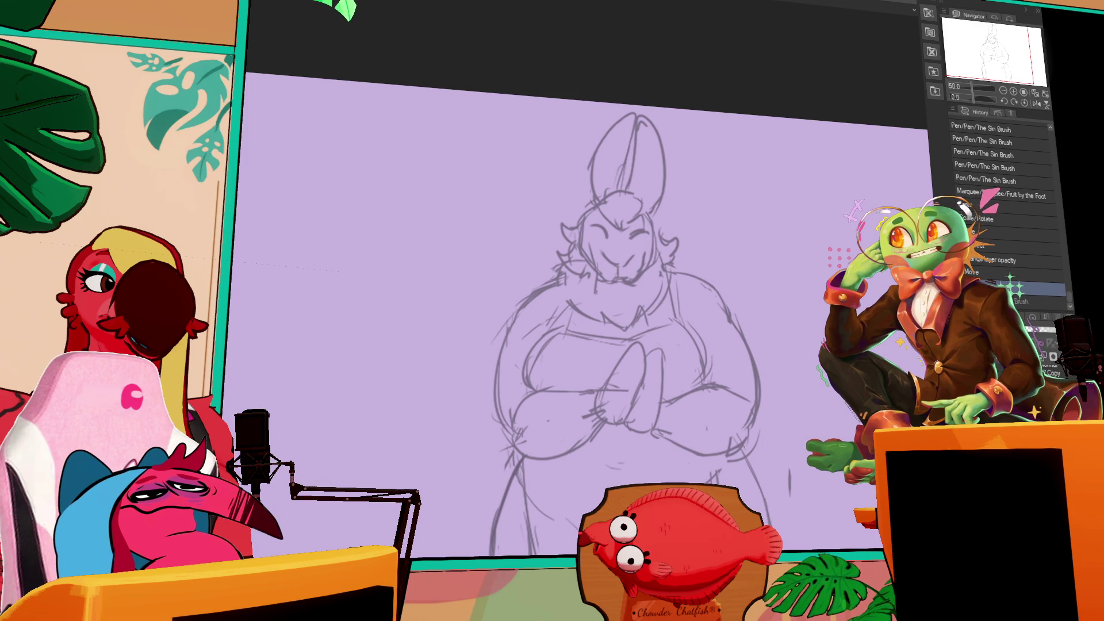
{"action": "left_click_drag", "start_coordinate": [449, 462], "coordinate": [455, 498]}
{"action": "left_click_drag", "start_coordinate": [451, 421], "coordinate": [447, 479]}
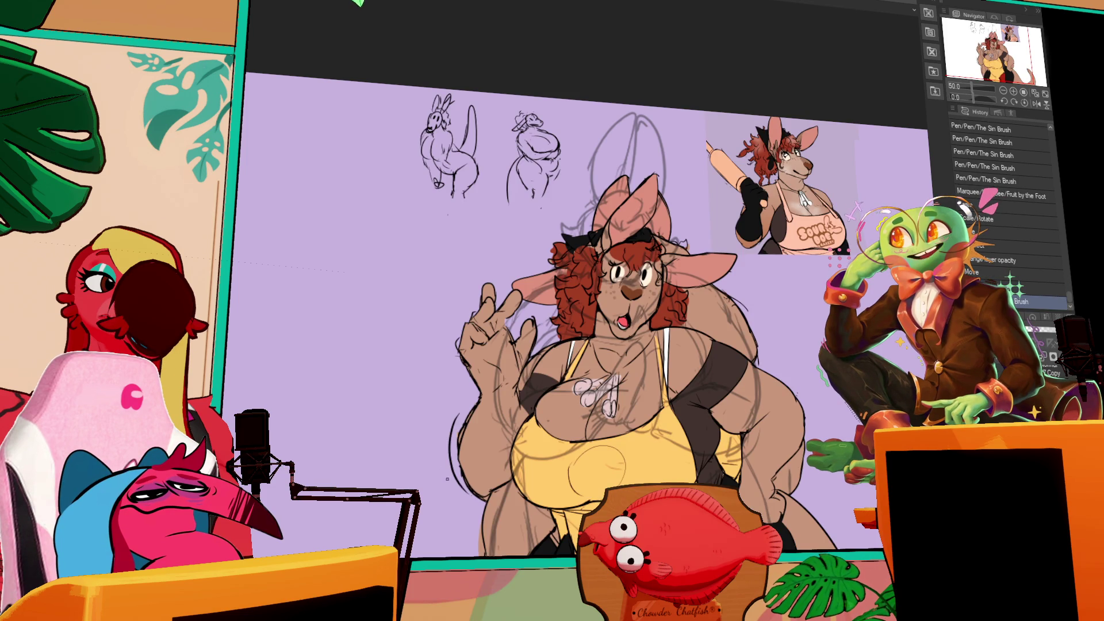
{"action": "key", "text": "ctrl+z"}
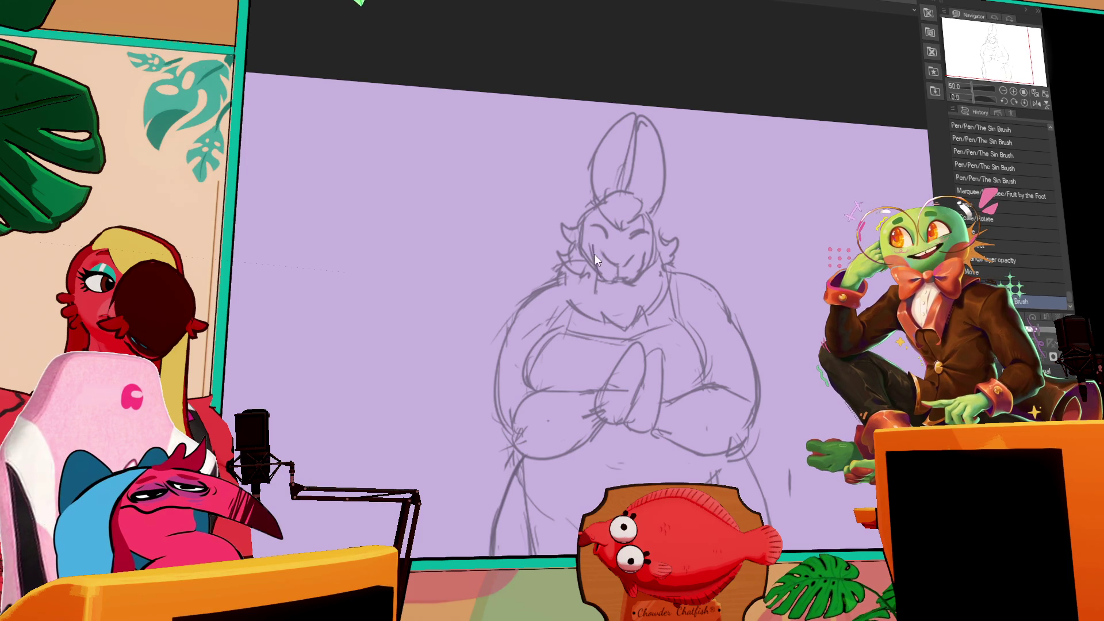
{"action": "key", "text": "ctrl+z"}
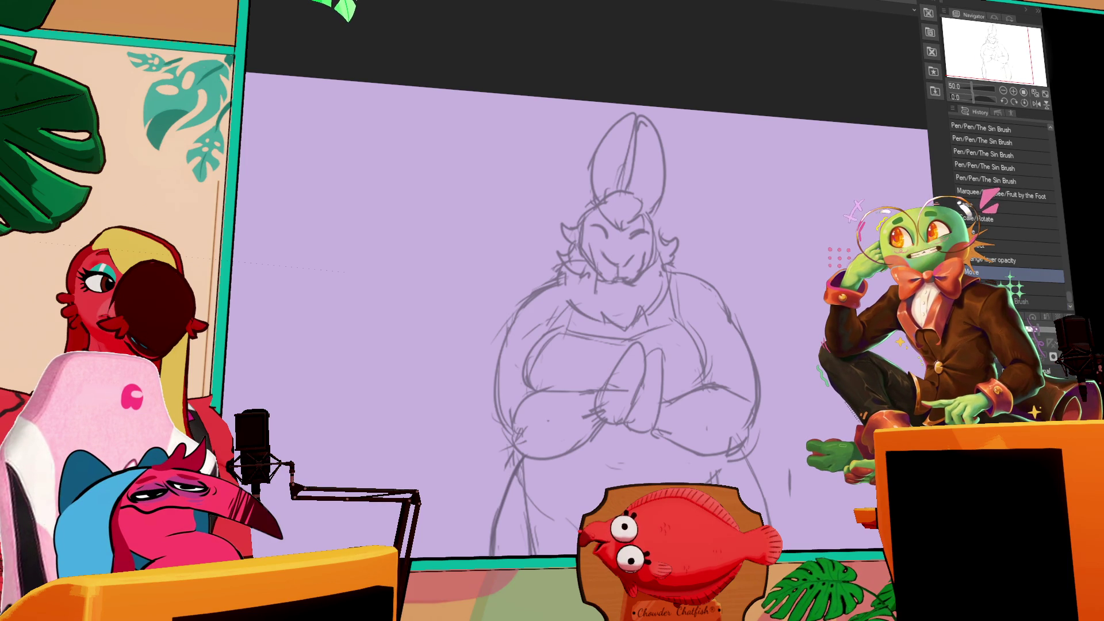
{"action": "key", "text": "ctrl+y"}
{"action": "key", "text": "ctrl+y"}
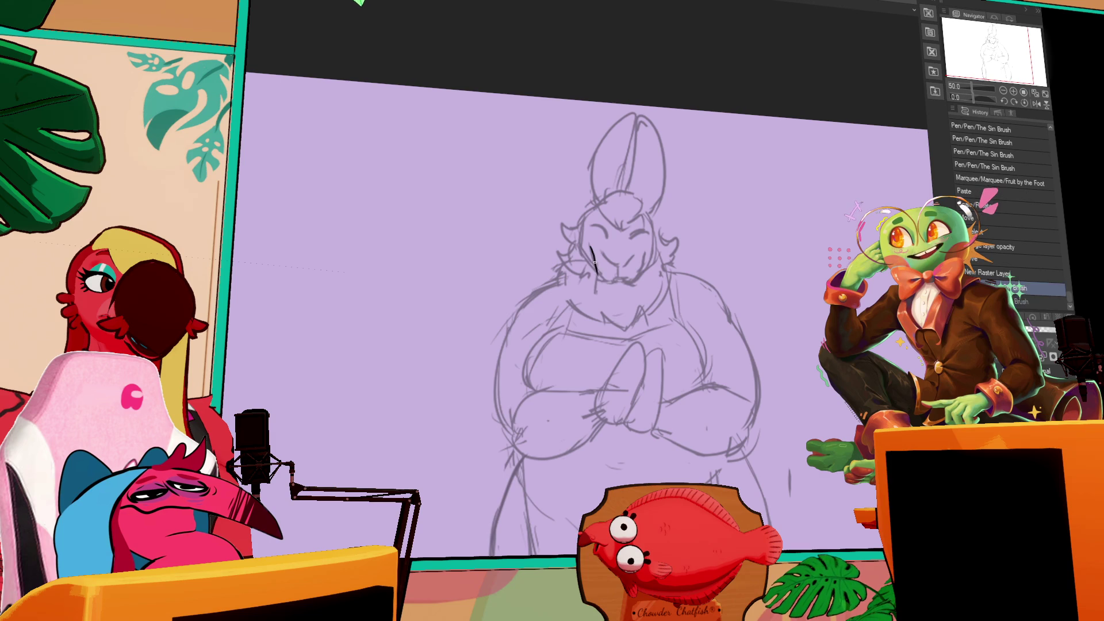
- Settle the face stroke and its tail with undo/redo, then ink the muzzle line
{"action": "key", "text": "ctrl+y"}
{"action": "key", "text": "ctrl+z"}
{"action": "key", "text": "ctrl+y"}
{"action": "key", "text": "ctrl+z"}
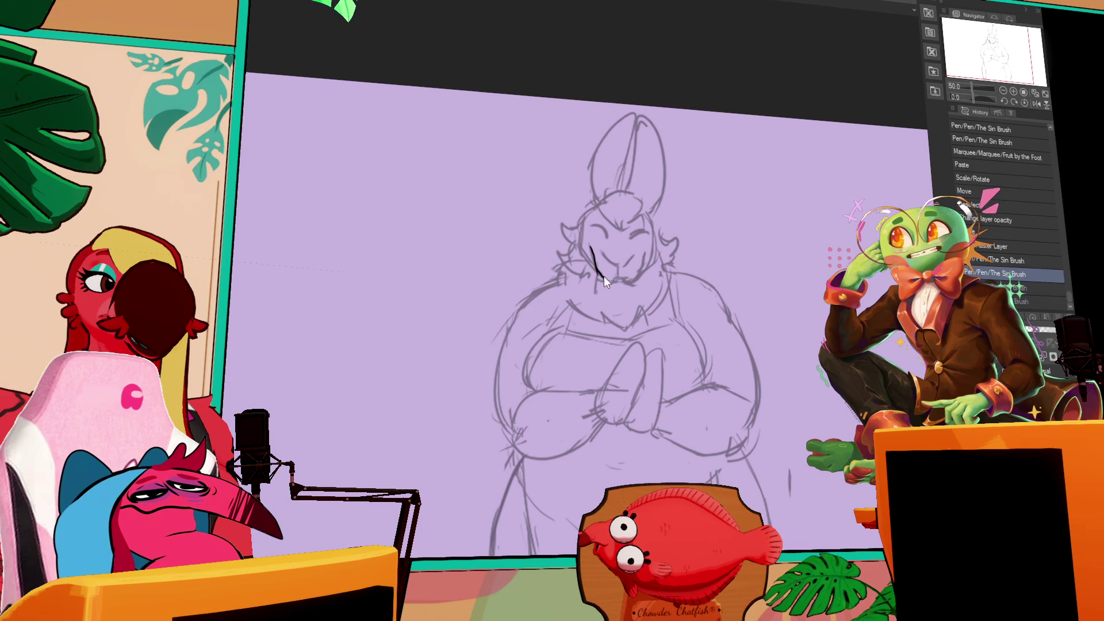
{"action": "key", "text": "ctrl+y"}
{"action": "key", "text": "ctrl+y"}
{"action": "key", "text": "ctrl+y"}
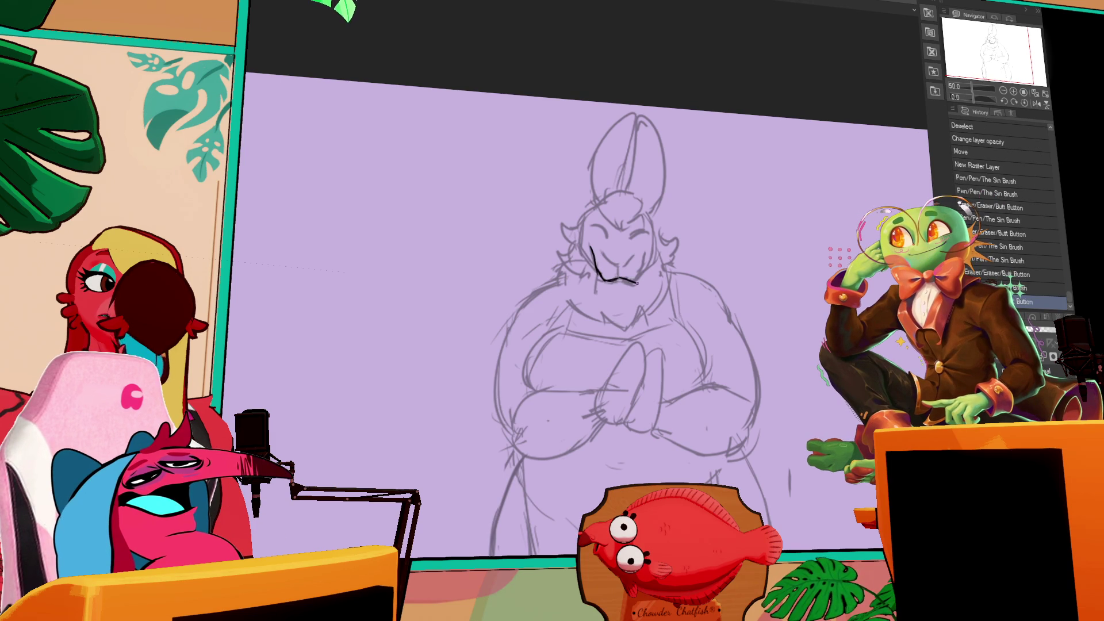
{"action": "left_click_drag", "start_coordinate": [615, 282], "coordinate": [640, 274]}
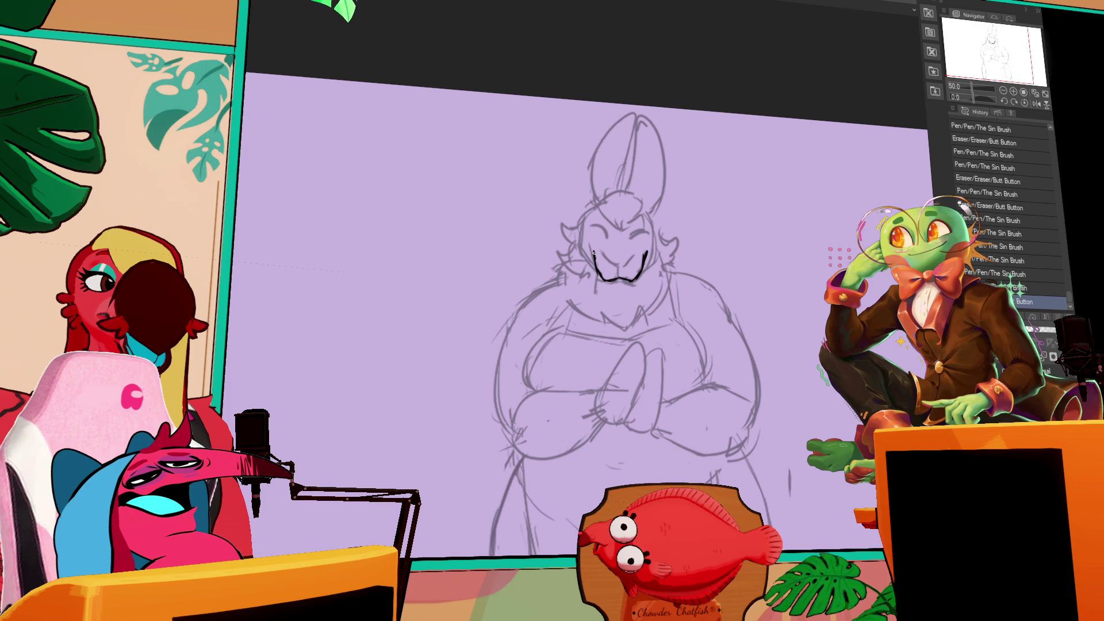
- Ink a line along the side of the head, discard the hood stroke, and pan to the reference
{"action": "left_click_drag", "start_coordinate": [593, 248], "coordinate": [596, 257]}
{"action": "key", "text": "ctrl+z"}
{"action": "left_click_drag", "start_coordinate": [585, 219], "coordinate": [583, 255]}
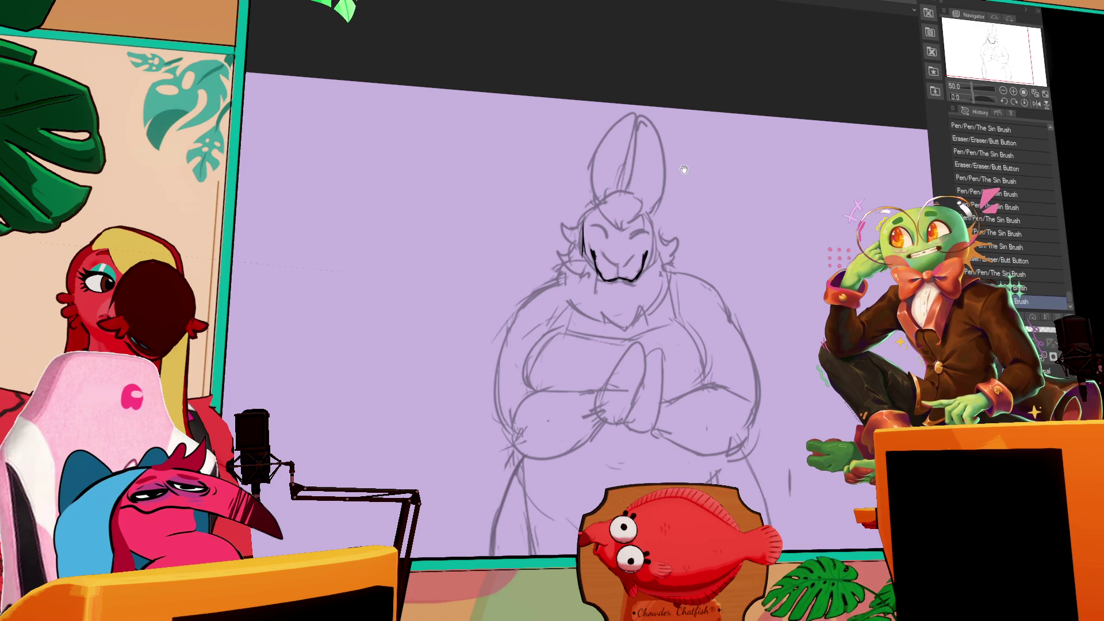
{"action": "mouse_move", "coordinate": [621, 198]}
{"action": "left_mouse_down"}
{"action": "mouse_move", "coordinate": [640, 223]}
{"action": "mouse_move", "coordinate": [627, 247]}
{"action": "mouse_move", "coordinate": [639, 231]}
{"action": "mouse_move", "coordinate": [582, 235]}
{"action": "left_mouse_up"}
{"action": "key", "text": "ctrl+z"}
{"action": "key", "text": "ctrl+z"}
{"action": "key", "text": "ctrl+z"}
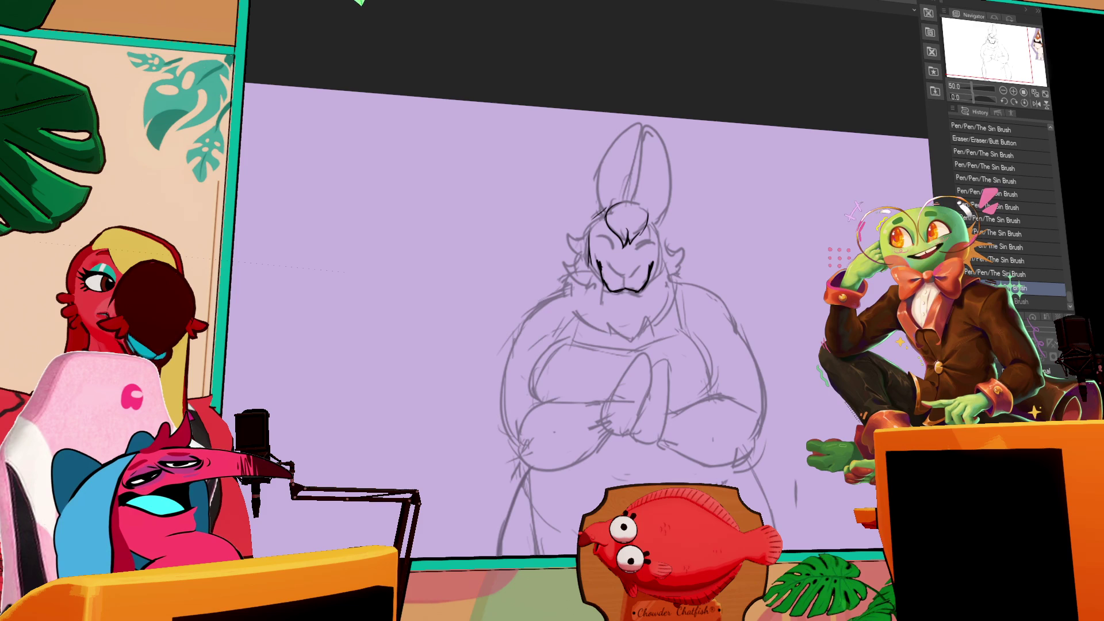
{"action": "mouse_move", "coordinate": [627, 290]}
{"action": "left_mouse_down"}
{"action": "mouse_move", "coordinate": [466, 274]}
{"action": "mouse_move", "coordinate": [471, 288]}
{"action": "left_mouse_up"}
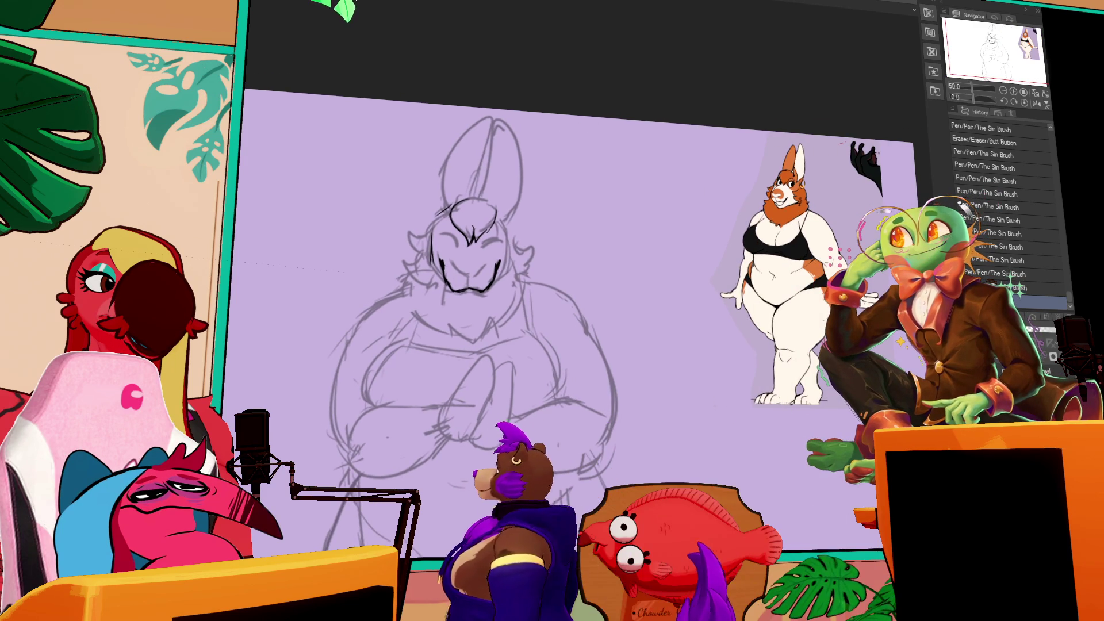
- Recentre on the rabbit, then erase and redraw the inked mouth line
{"action": "left_click_drag", "start_coordinate": [446, 272], "coordinate": [576, 245]}
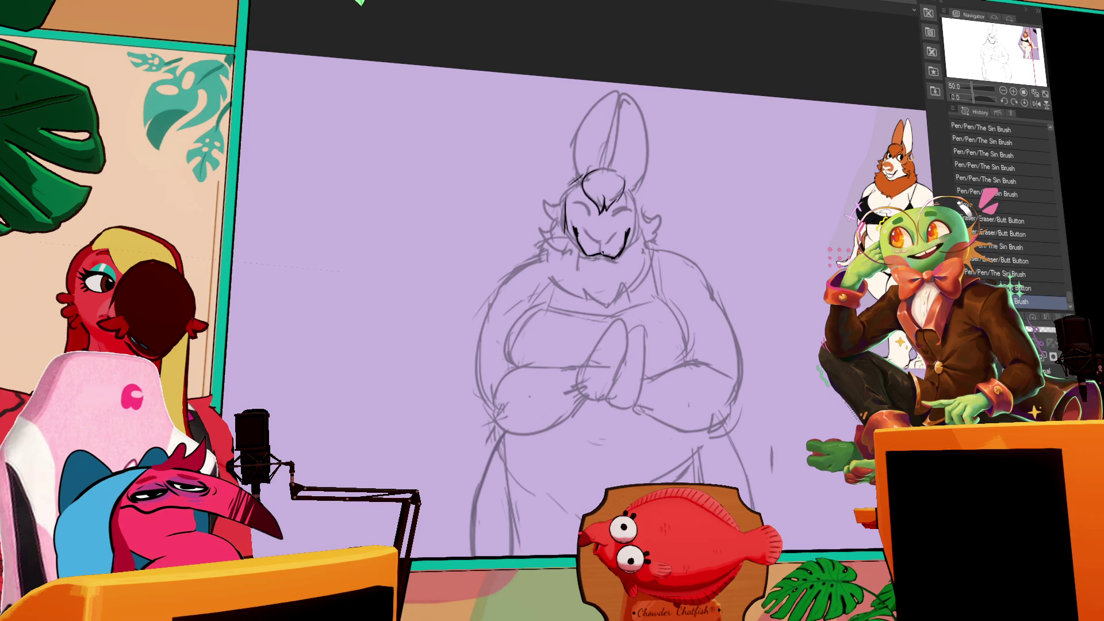
{"action": "left_click_drag", "start_coordinate": [604, 254], "coordinate": [622, 251]}
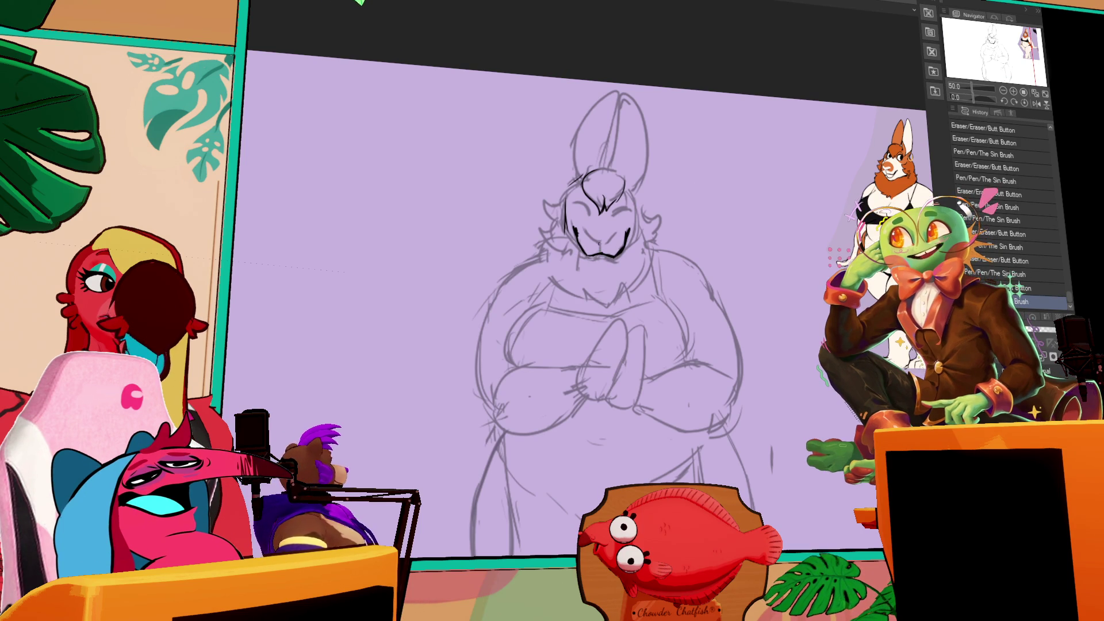
{"action": "left_click_drag", "start_coordinate": [601, 244], "coordinate": [590, 235]}
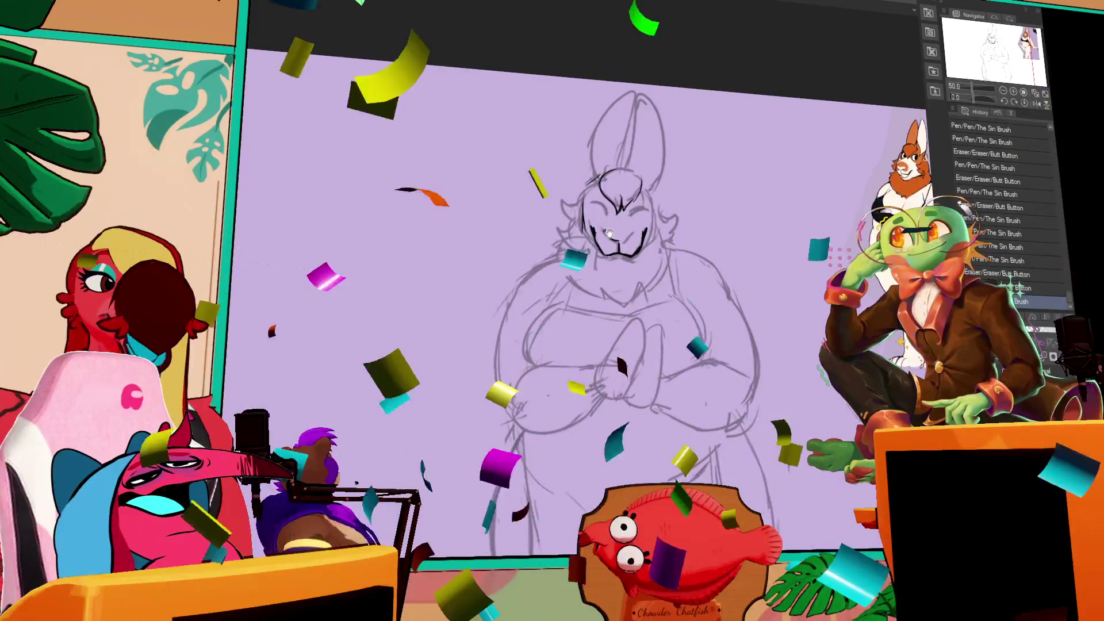
{"action": "mouse_move", "coordinate": [609, 233]}
{"action": "left_mouse_down"}
{"action": "mouse_move", "coordinate": [632, 230]}
{"action": "mouse_move", "coordinate": [626, 240]}
{"action": "left_mouse_up"}
- Add a short black ink stroke to the rabbit's face beside the mouth
{"action": "left_click_drag", "start_coordinate": [627, 239], "coordinate": [632, 242]}
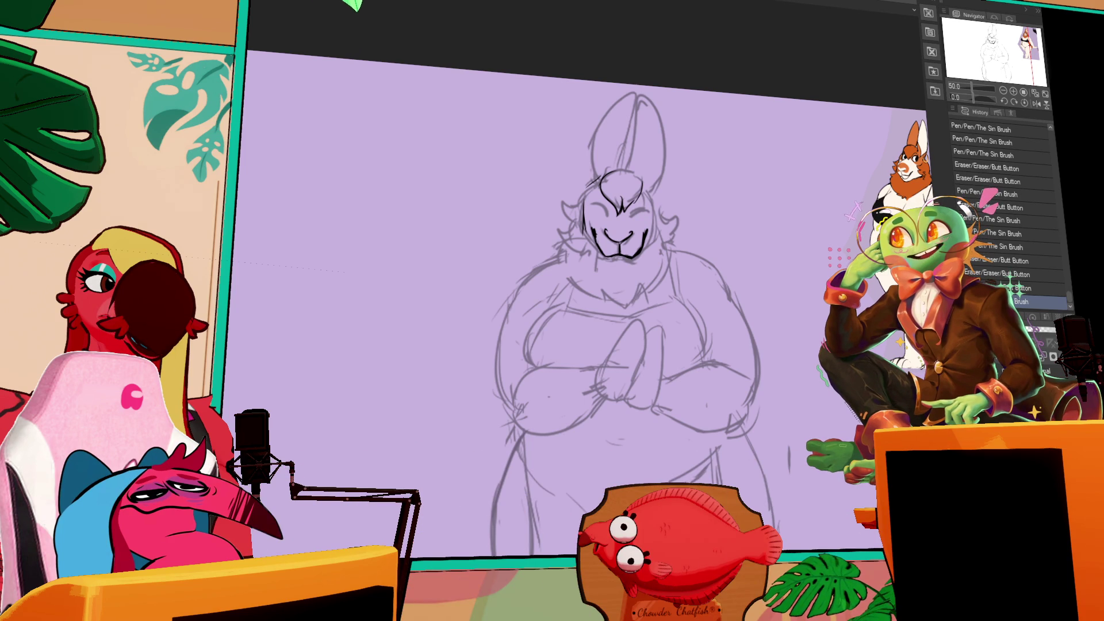
- Recentre the rabbit sketch and redraw the left cheek line as a tufted fur stroke
{"action": "left_click_drag", "start_coordinate": [872, 306], "coordinate": [763, 286]}
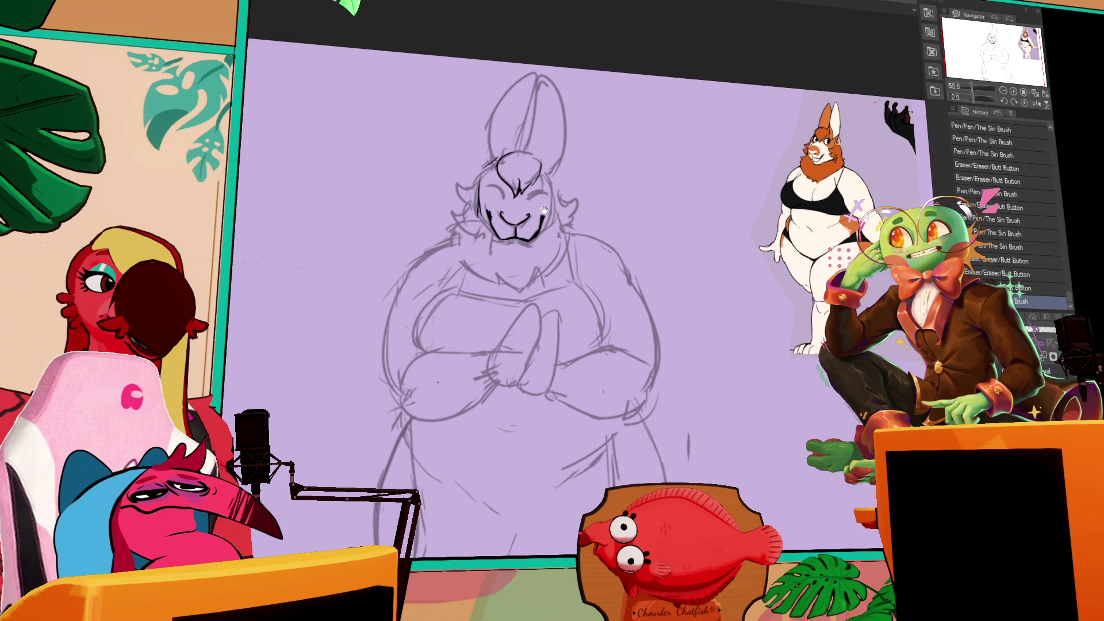
{"action": "left_click_drag", "start_coordinate": [544, 211], "coordinate": [625, 234]}
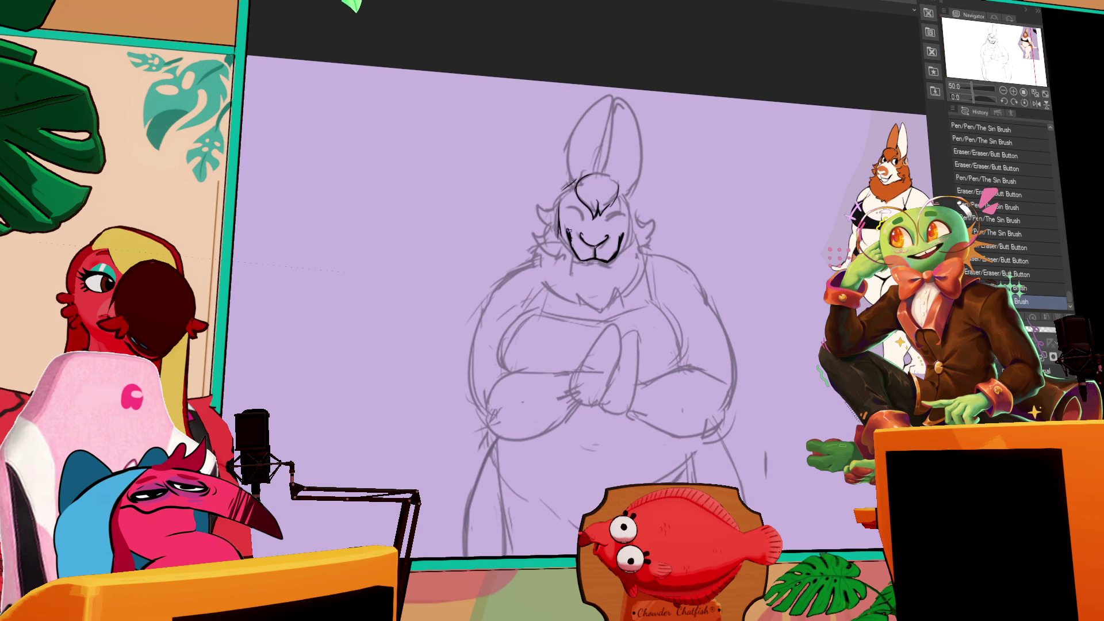
{"action": "mouse_move", "coordinate": [564, 228]}
{"action": "left_mouse_down"}
{"action": "mouse_move", "coordinate": [568, 242]}
{"action": "mouse_move", "coordinate": [570, 230]}
{"action": "mouse_move", "coordinate": [597, 220]}
{"action": "mouse_move", "coordinate": [559, 238]}
{"action": "left_mouse_up"}
- Ink the fur along the left cheek and jaw down to the chin, erasing false starts
{"action": "key", "text": "ctrl+z"}
{"action": "left_click_drag", "start_coordinate": [568, 236], "coordinate": [562, 247]}
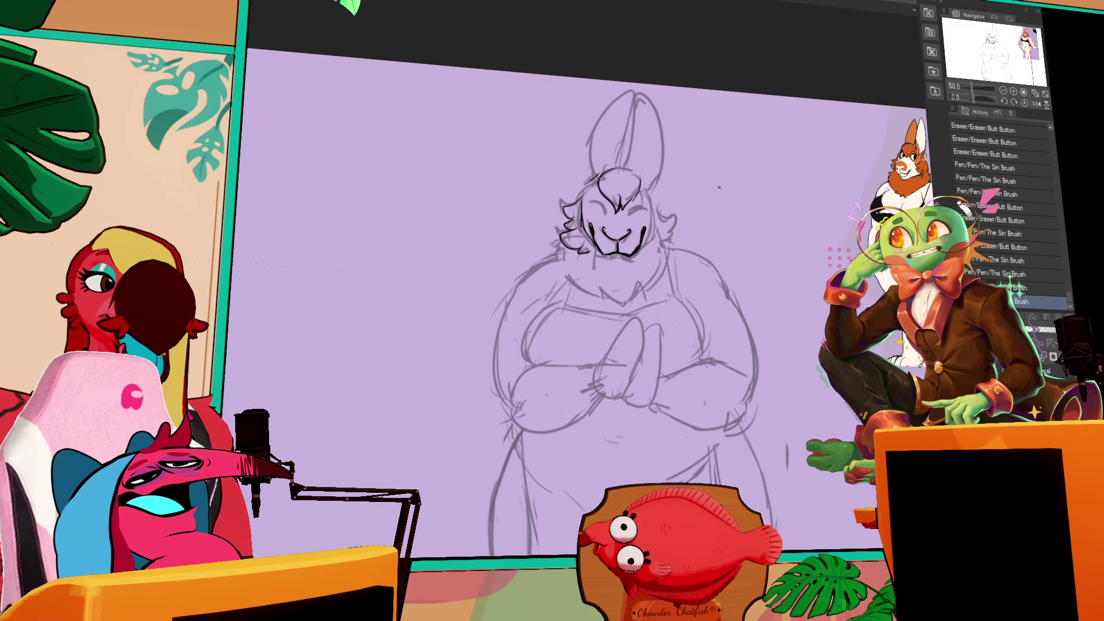
{"action": "key", "text": "ctrl+z"}
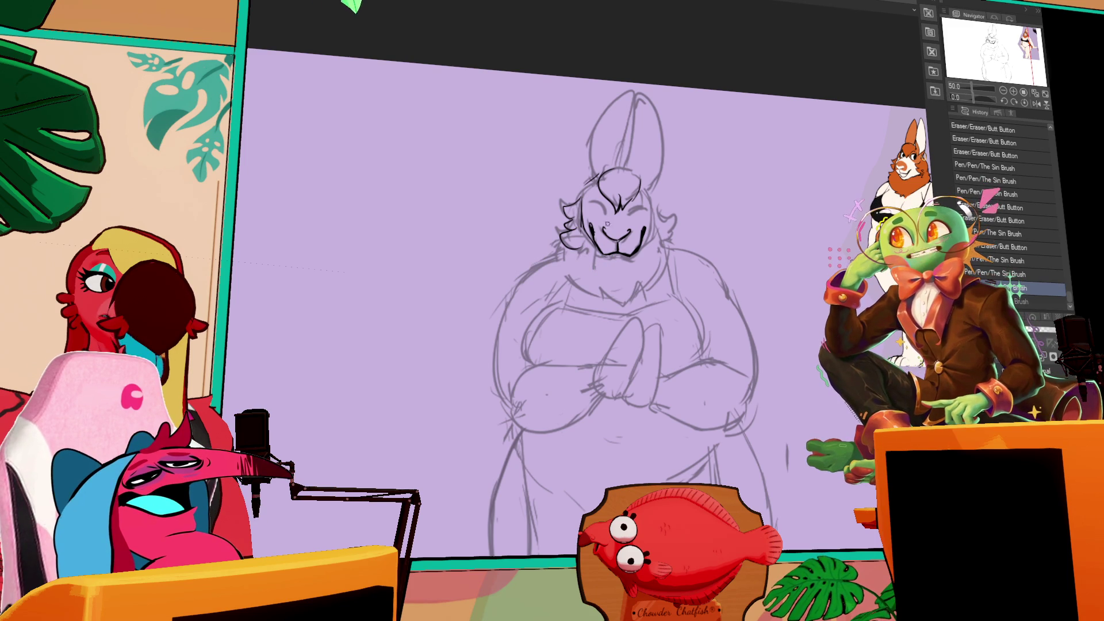
{"action": "mouse_move", "coordinate": [574, 251]}
{"action": "left_mouse_down"}
{"action": "mouse_move", "coordinate": [576, 226]}
{"action": "mouse_move", "coordinate": [560, 270]}
{"action": "left_mouse_up"}
{"action": "mouse_move", "coordinate": [573, 230]}
{"action": "left_mouse_down"}
{"action": "mouse_move", "coordinate": [555, 267]}
{"action": "mouse_move", "coordinate": [606, 295]}
{"action": "left_mouse_up"}
{"action": "key", "text": "ctrl+z"}
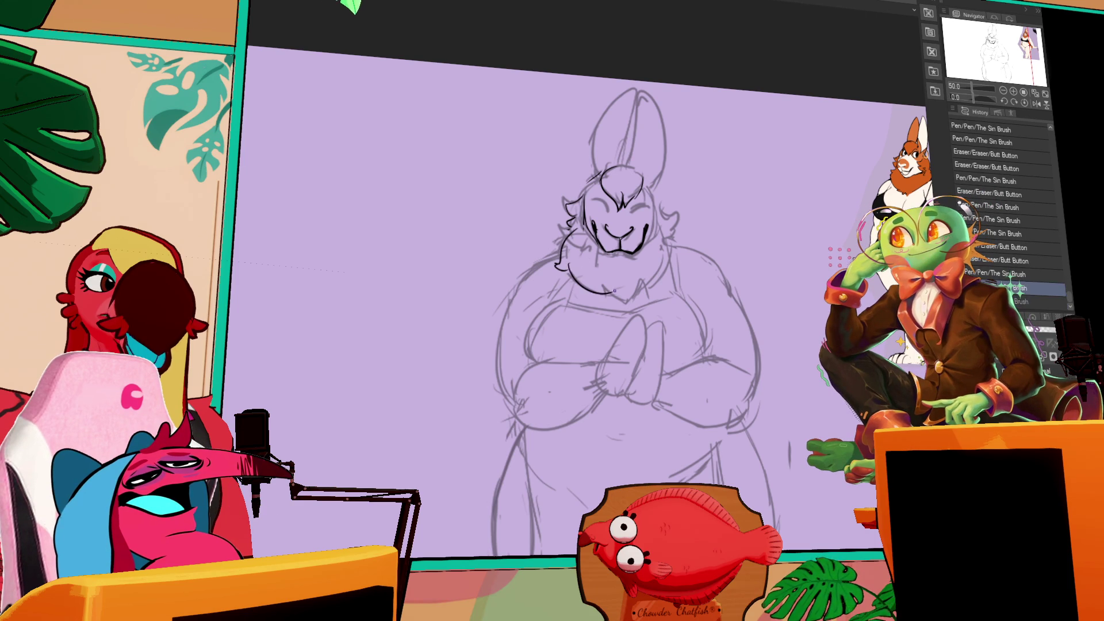
{"action": "key", "text": "ctrl+z"}
{"action": "left_click_drag", "start_coordinate": [562, 253], "coordinate": [609, 290]}
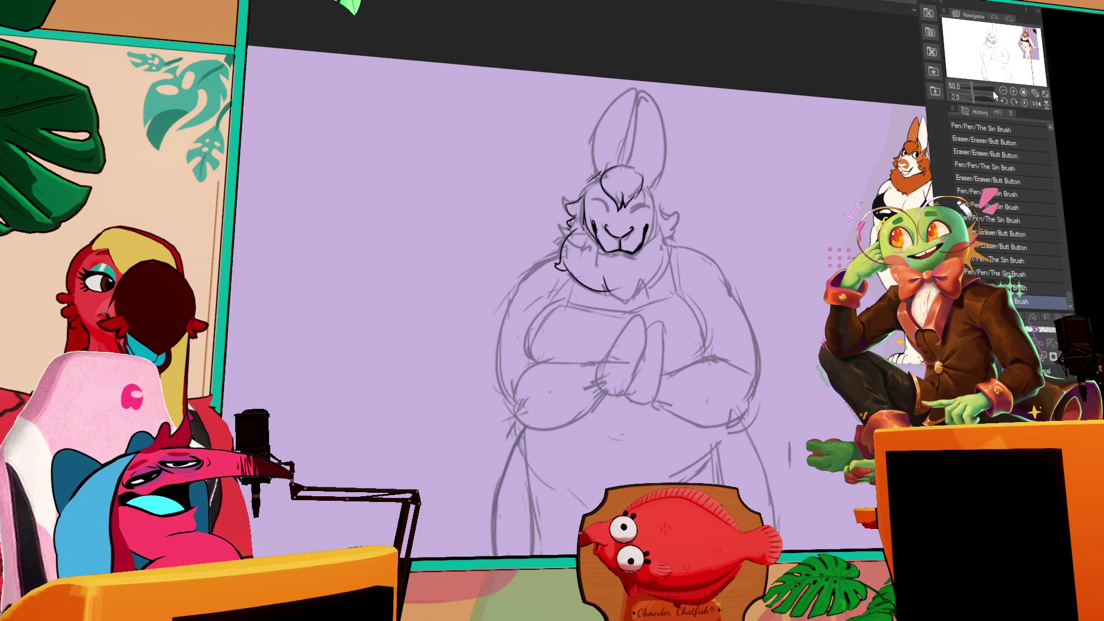
- Zoom in closer on the sketch and rework a small cheek fur stroke
{"action": "left_click", "coordinate": [1013, 91]}
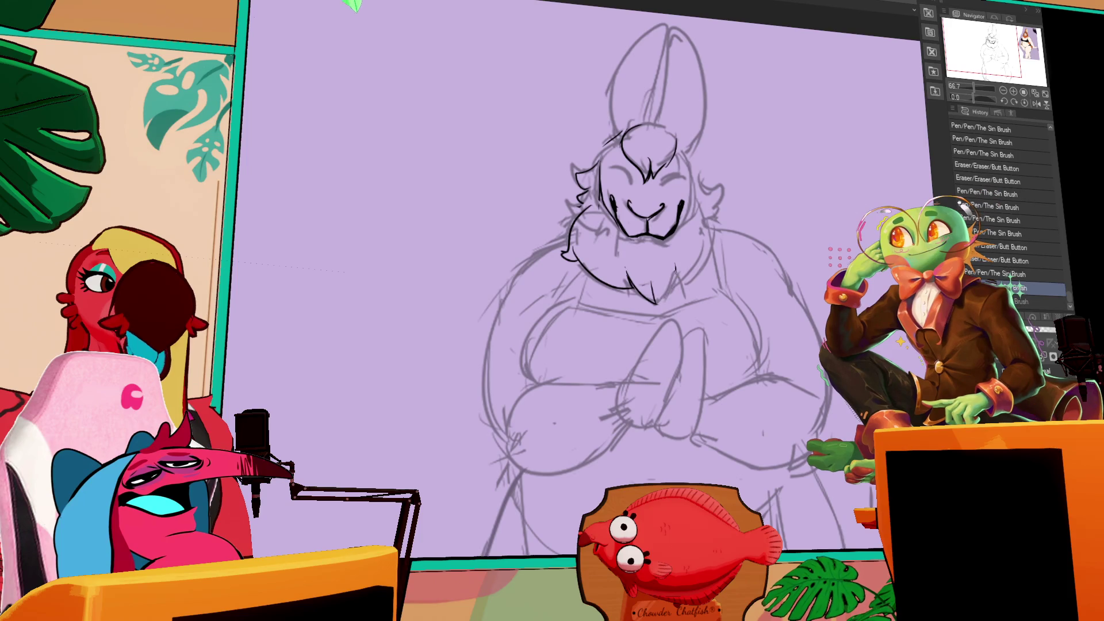
{"action": "left_click_drag", "start_coordinate": [676, 266], "coordinate": [660, 303]}
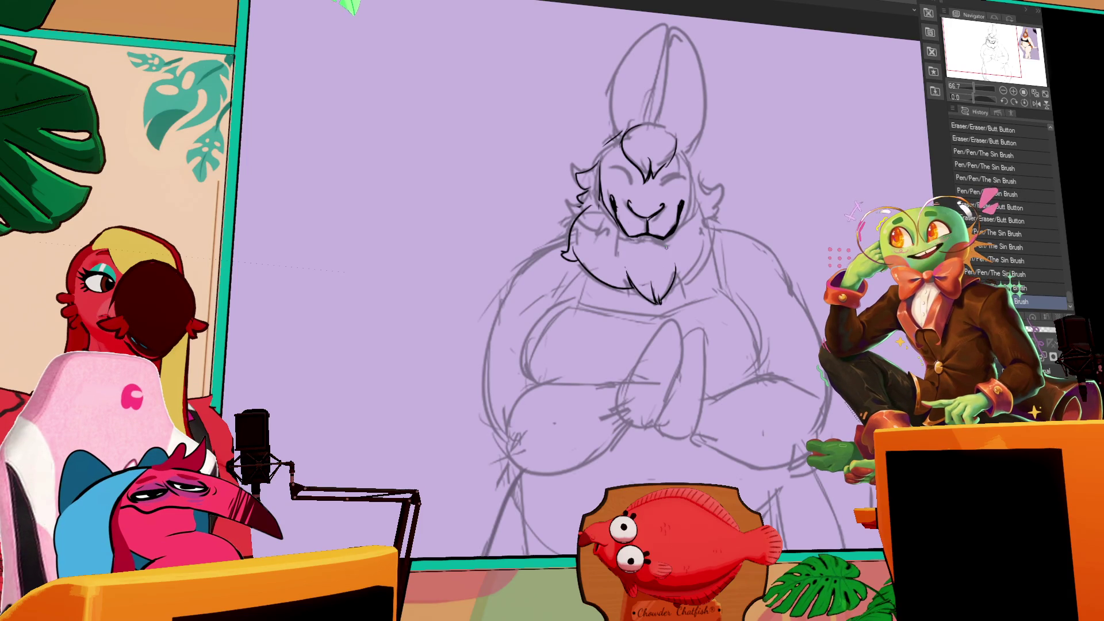
{"action": "left_click_drag", "start_coordinate": [734, 277], "coordinate": [595, 282]}
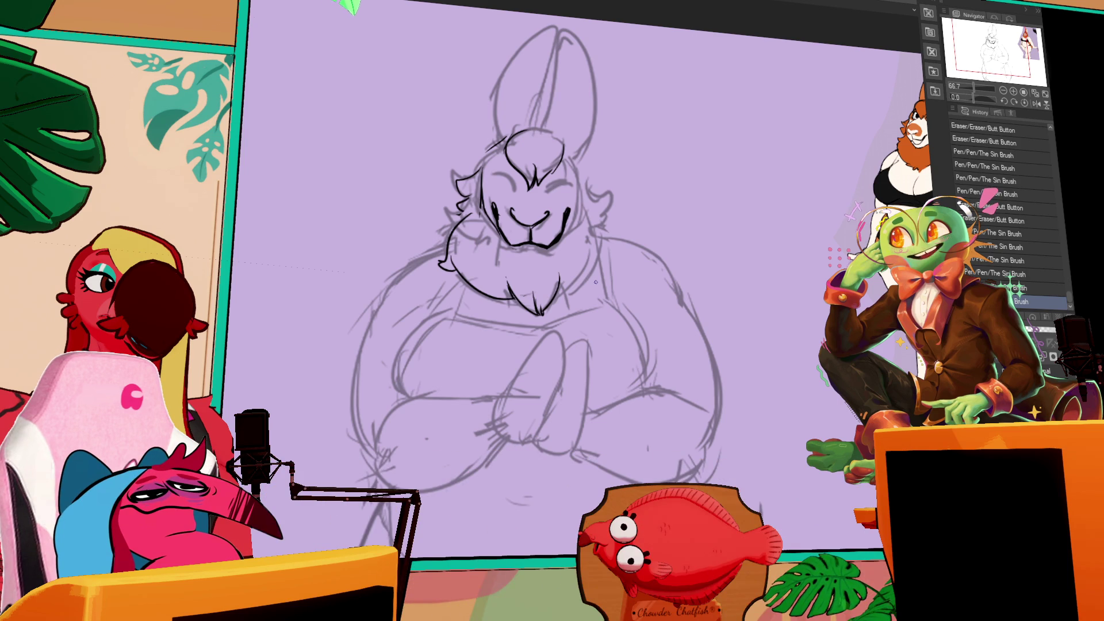
{"action": "left_click_drag", "start_coordinate": [596, 282], "coordinate": [650, 273]}
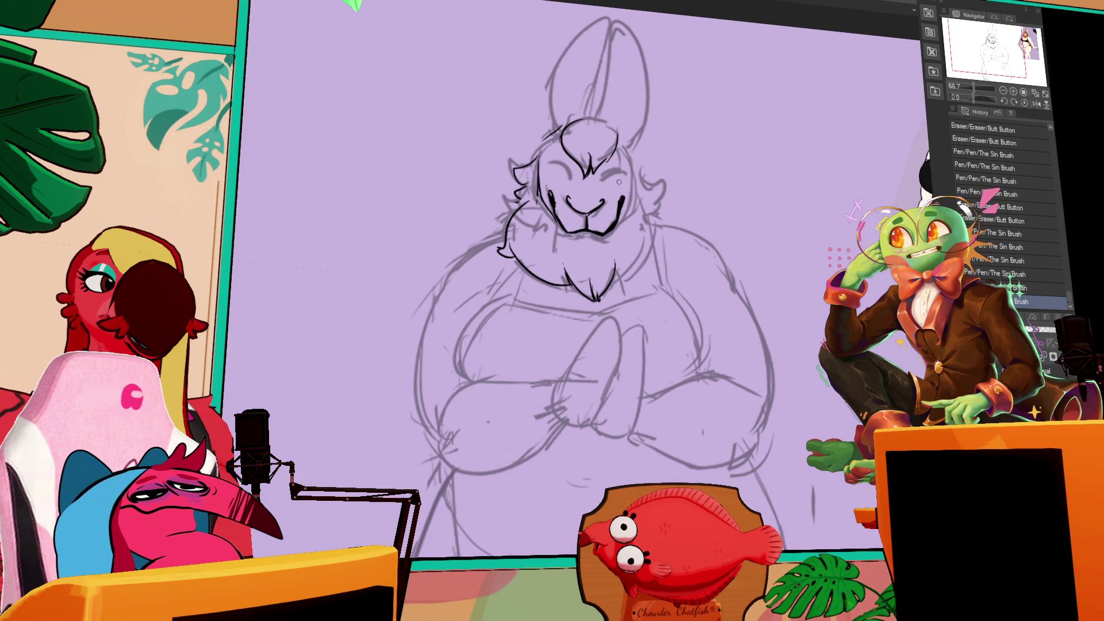
{"action": "left_click_drag", "start_coordinate": [520, 207], "coordinate": [508, 247]}
- Ink the chin fur and refine its right edge
{"action": "left_click_drag", "start_coordinate": [655, 196], "coordinate": [635, 247]}
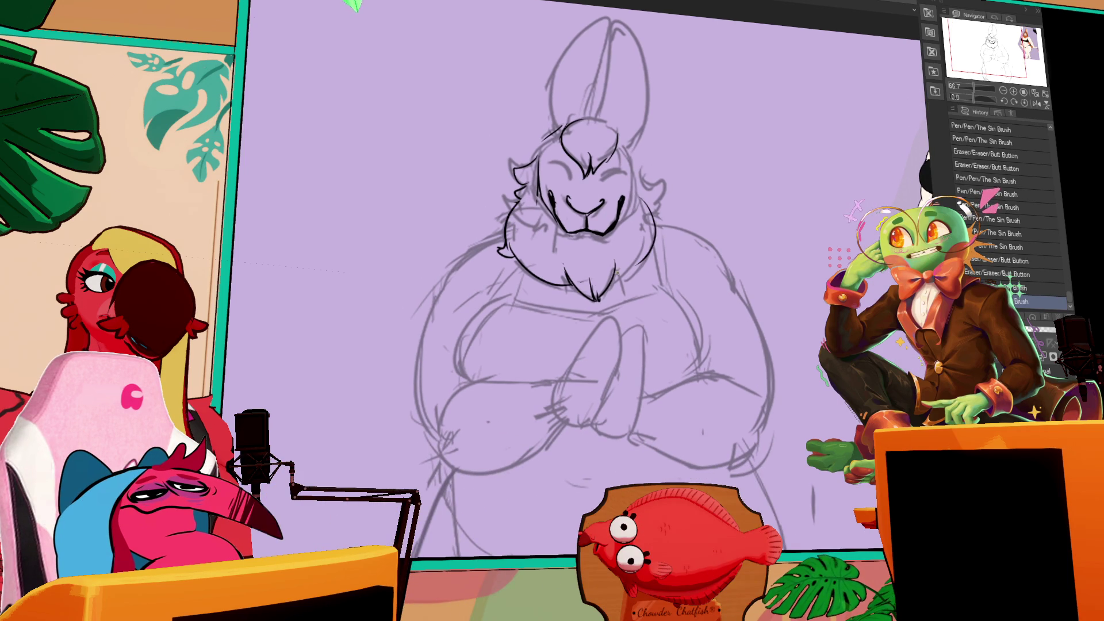
{"action": "mouse_move", "coordinate": [754, 204]}
{"action": "left_mouse_down"}
{"action": "mouse_move", "coordinate": [622, 215]}
{"action": "mouse_move", "coordinate": [644, 218]}
{"action": "left_mouse_up"}
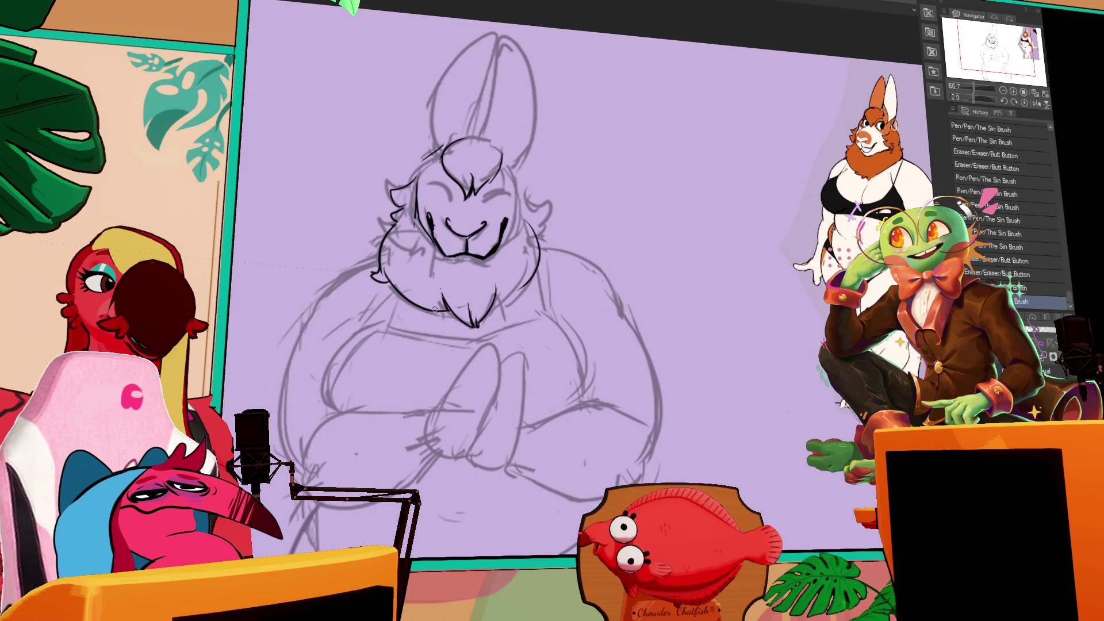
{"action": "mouse_move", "coordinate": [422, 303]}
{"action": "left_mouse_down"}
{"action": "mouse_move", "coordinate": [454, 326]}
{"action": "mouse_move", "coordinate": [468, 306]}
{"action": "mouse_move", "coordinate": [466, 322]}
{"action": "left_mouse_up"}
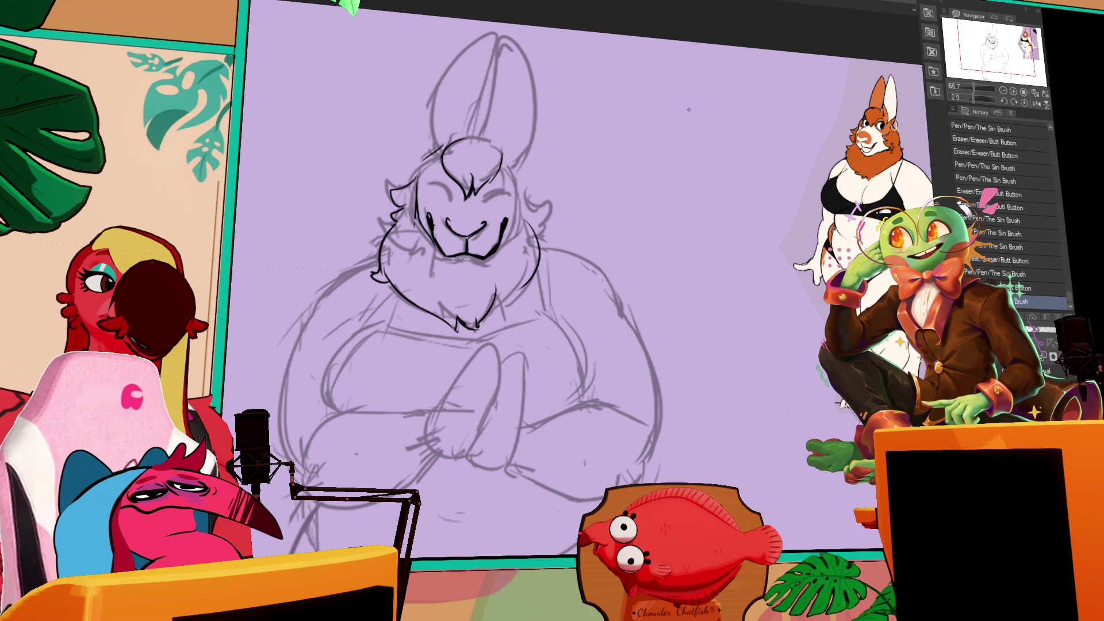
{"action": "left_click_drag", "start_coordinate": [583, 281], "coordinate": [620, 281]}
{"action": "mouse_move", "coordinate": [529, 285]}
{"action": "left_mouse_down"}
{"action": "mouse_move", "coordinate": [533, 305]}
{"action": "mouse_move", "coordinate": [555, 306]}
{"action": "left_mouse_up"}
{"action": "left_click_drag", "start_coordinate": [575, 268], "coordinate": [563, 292]}
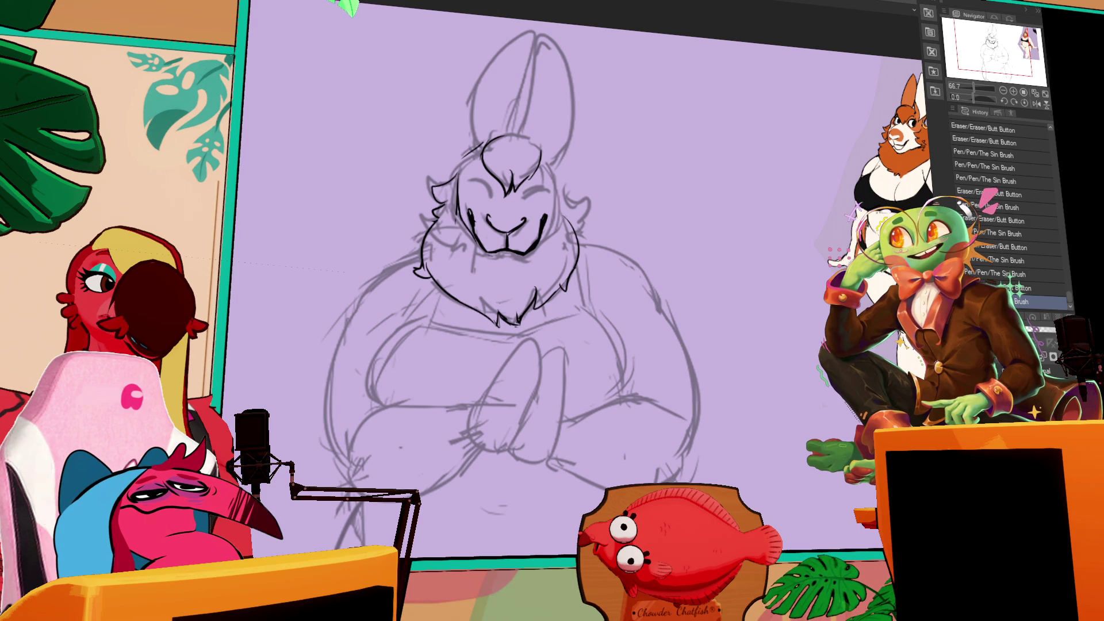
- Touch up the ink around the mouth, erasing a small bit and adding a short stroke
{"action": "left_click_drag", "start_coordinate": [645, 237], "coordinate": [678, 235]}
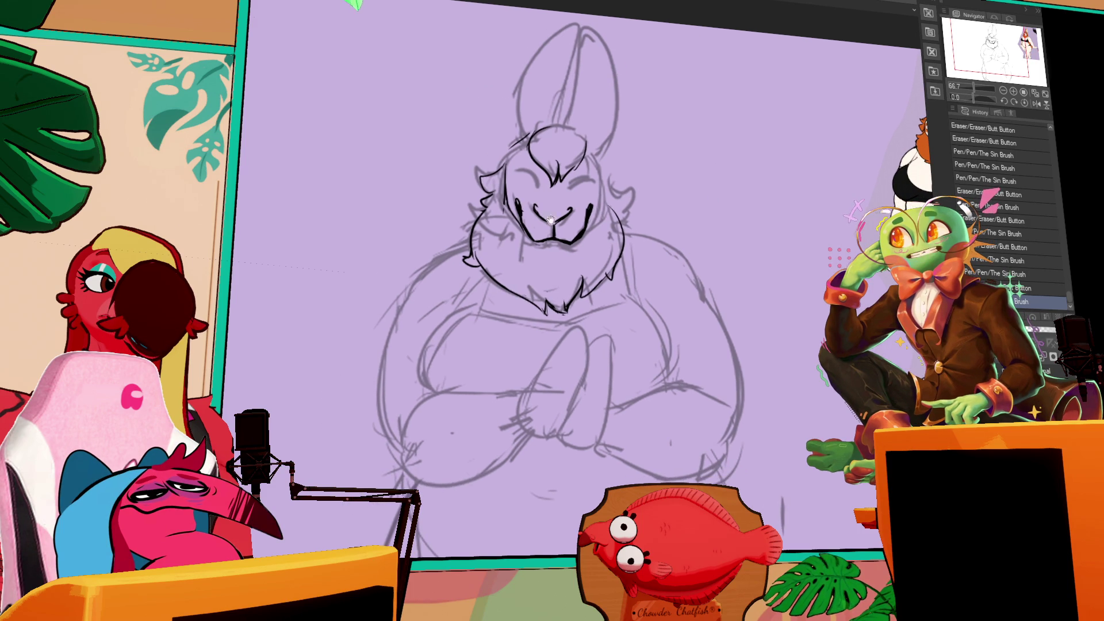
{"action": "left_click_drag", "start_coordinate": [574, 248], "coordinate": [622, 246]}
{"action": "left_click", "coordinate": [618, 239]}
{"action": "left_click", "coordinate": [615, 236]}
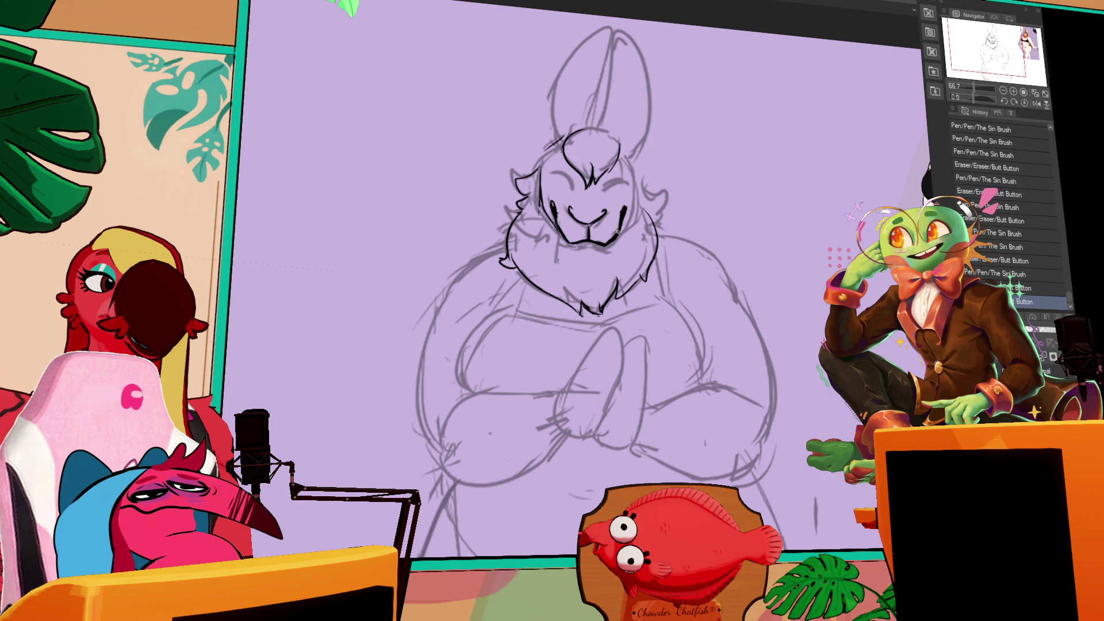
{"action": "left_click", "coordinate": [624, 233]}
{"action": "left_click", "coordinate": [616, 242]}
{"action": "left_click_drag", "start_coordinate": [718, 199], "coordinate": [731, 221]}
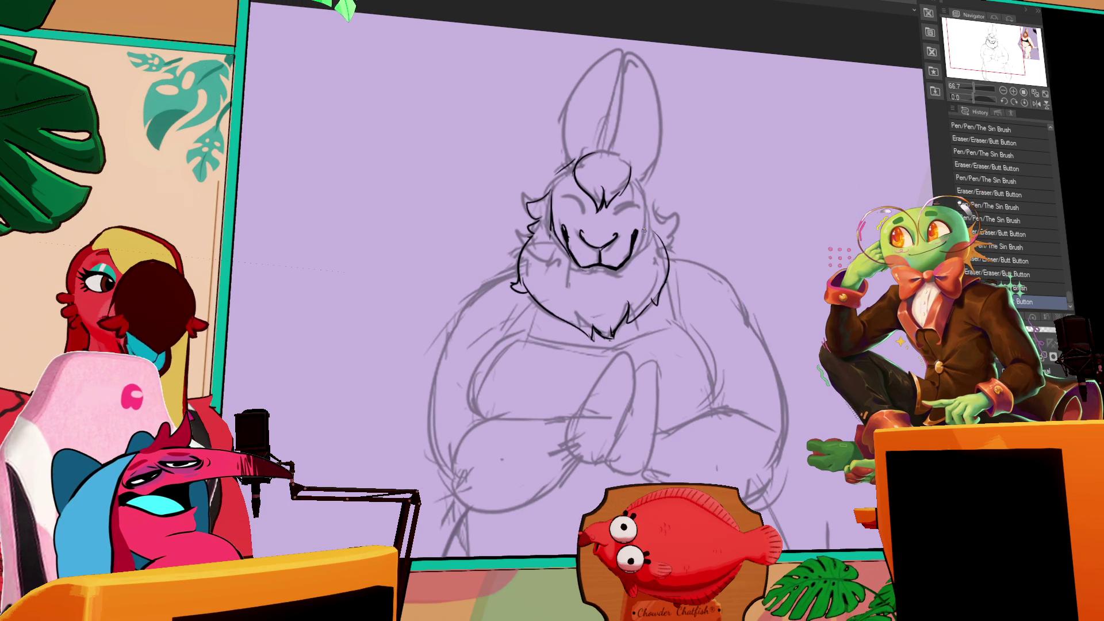
{"action": "left_click", "coordinate": [626, 259]}
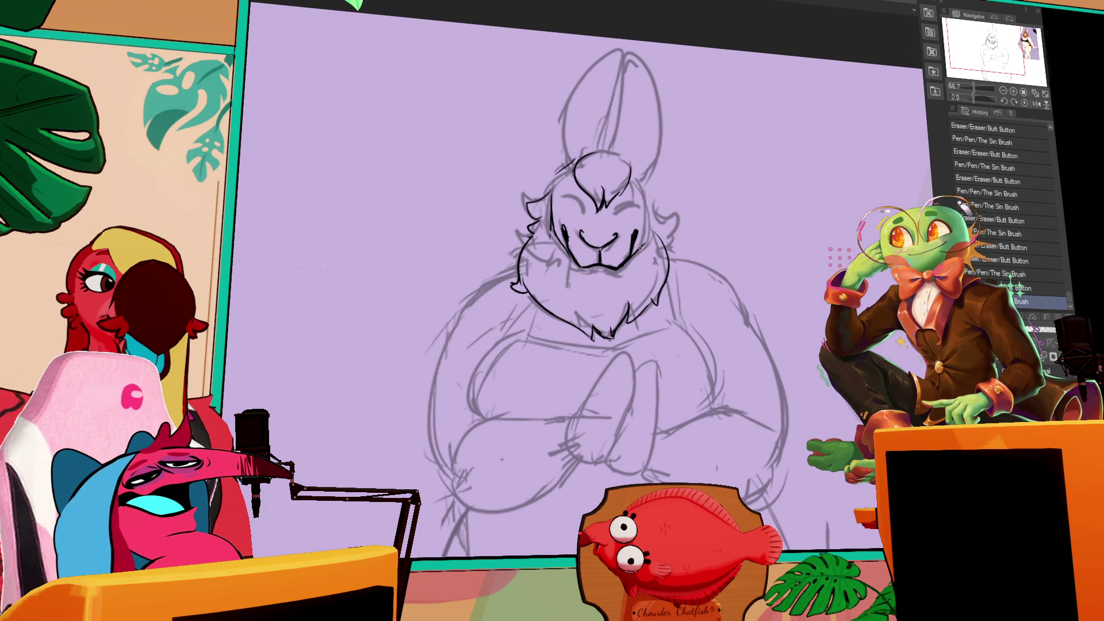
- Clean up the right cheek fur near the ear, then ink small lines along the jaw
{"action": "mouse_move", "coordinate": [648, 210]}
{"action": "left_mouse_down"}
{"action": "mouse_move", "coordinate": [649, 244]}
{"action": "mouse_move", "coordinate": [637, 172]}
{"action": "mouse_move", "coordinate": [627, 190]}
{"action": "mouse_move", "coordinate": [635, 179]}
{"action": "left_mouse_up"}
{"action": "key", "text": "ctrl+z"}
{"action": "left_click_drag", "start_coordinate": [637, 175], "coordinate": [642, 180]}
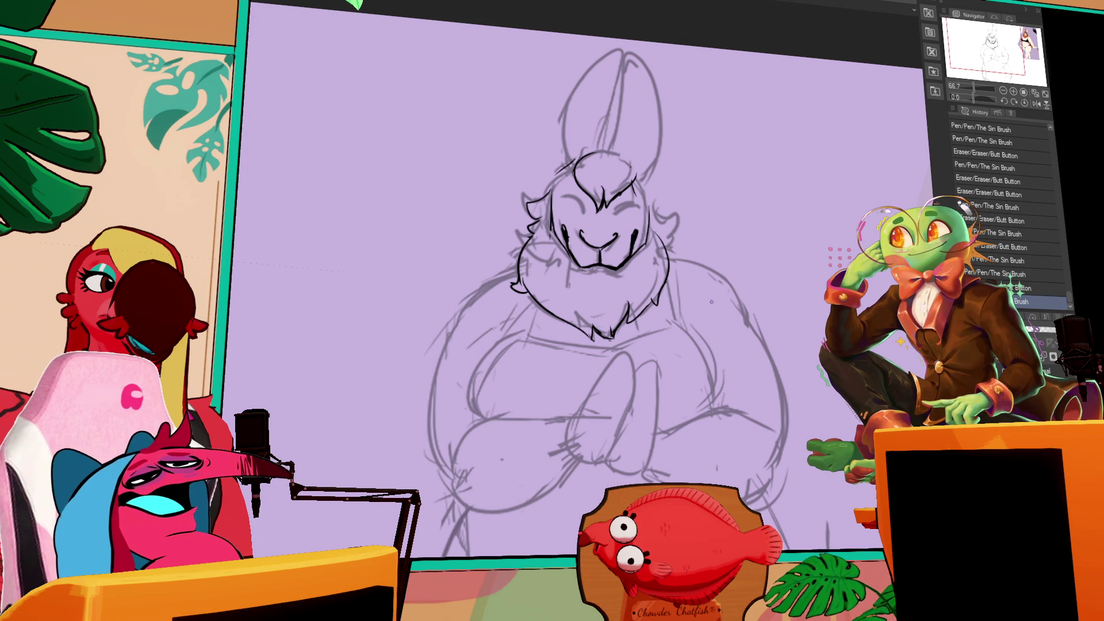
{"action": "left_click_drag", "start_coordinate": [629, 322], "coordinate": [630, 307]}
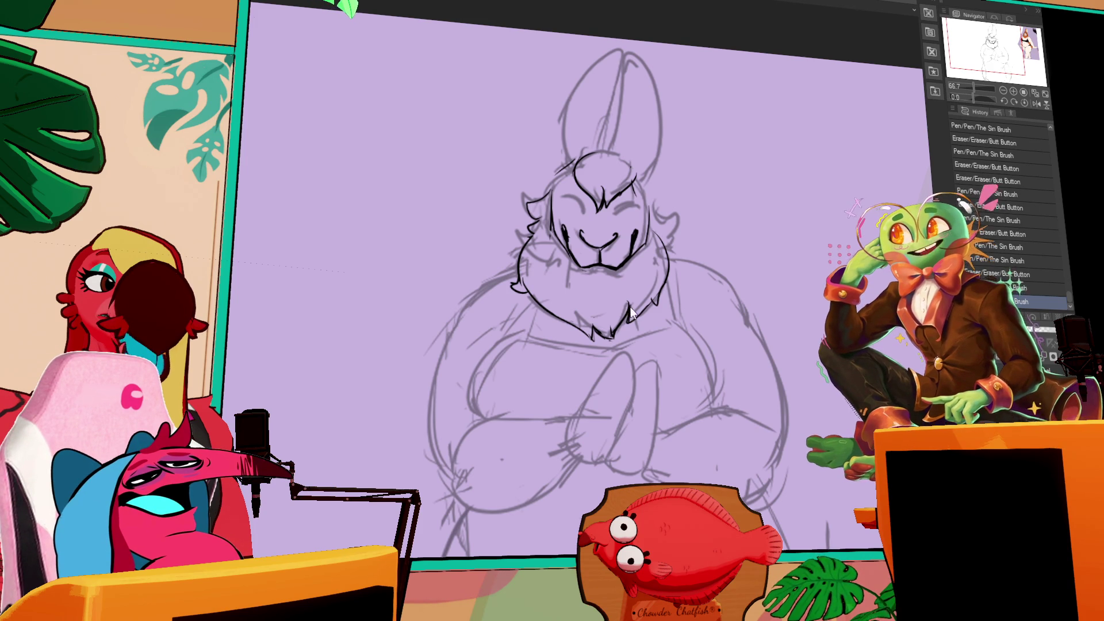
{"action": "key", "text": "ctrl+z"}
{"action": "key", "text": "ctrl+y"}
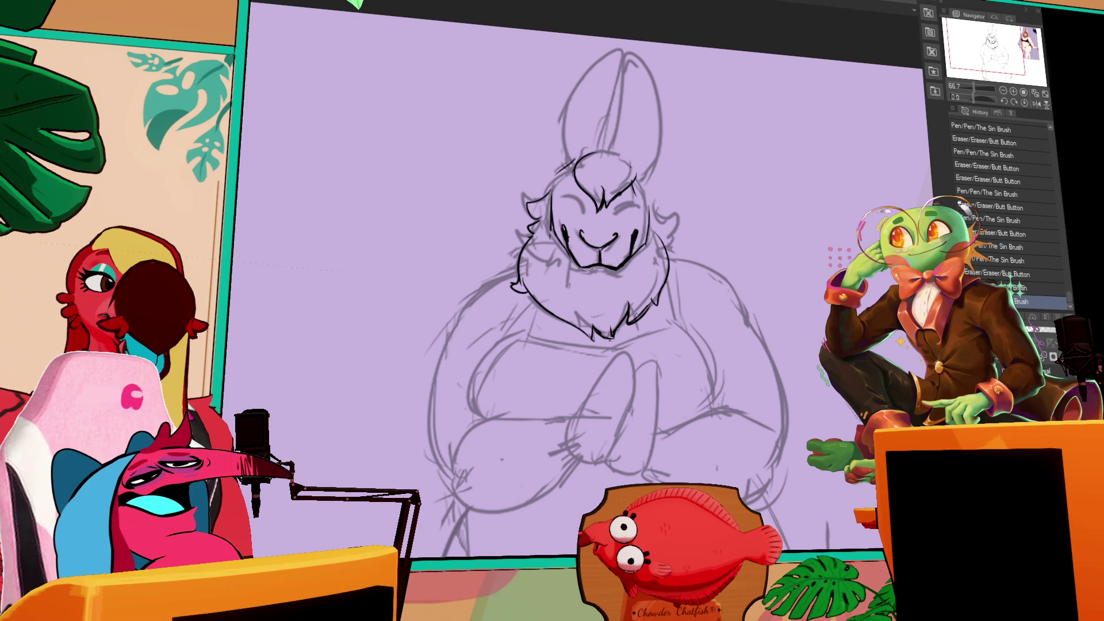
{"action": "mouse_move", "coordinate": [636, 316]}
{"action": "left_mouse_down"}
{"action": "mouse_move", "coordinate": [661, 297]}
{"action": "mouse_move", "coordinate": [654, 288]}
{"action": "mouse_move", "coordinate": [600, 284]}
{"action": "left_mouse_up"}
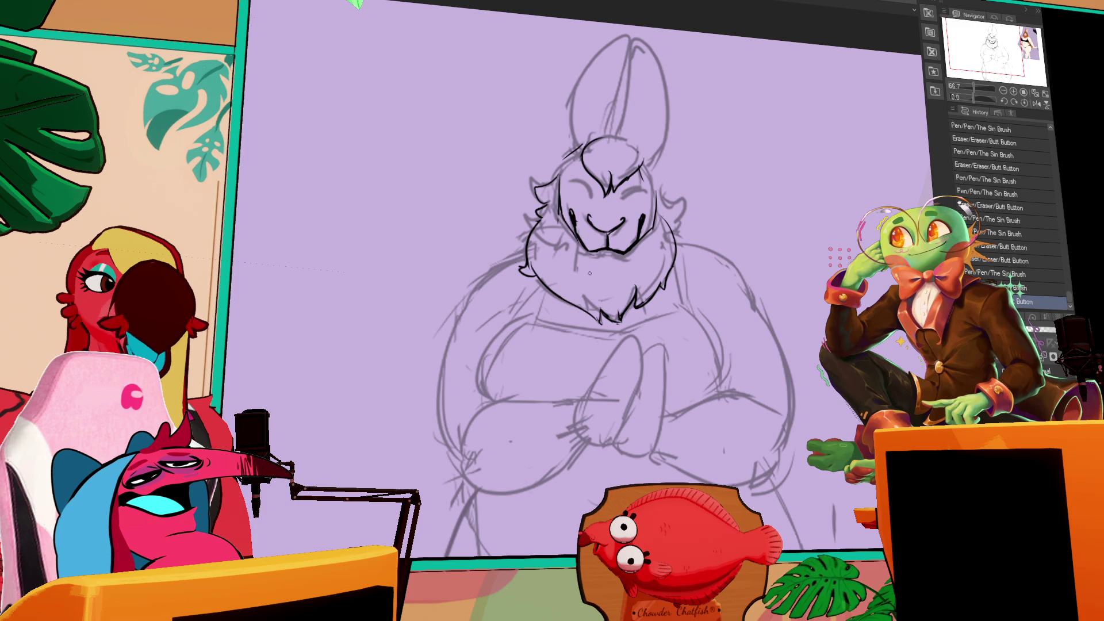
- Ink the right-cheek fur lines and the closed left eye
{"action": "left_click_drag", "start_coordinate": [589, 273], "coordinate": [603, 312]}
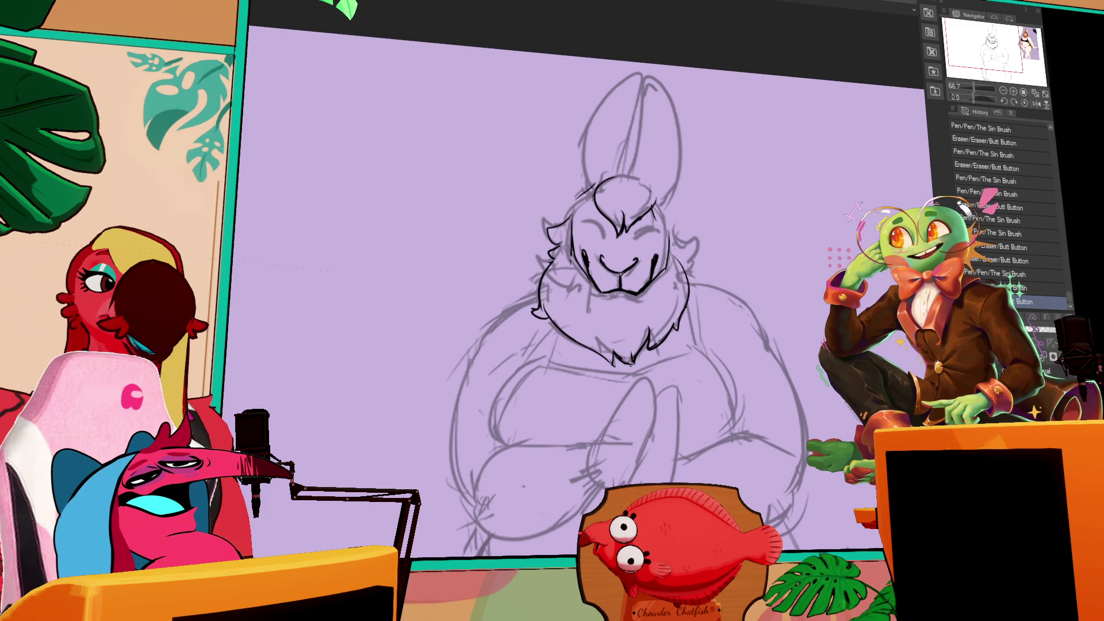
{"action": "mouse_move", "coordinate": [667, 218]}
{"action": "left_mouse_down"}
{"action": "mouse_move", "coordinate": [687, 243]}
{"action": "mouse_move", "coordinate": [677, 257]}
{"action": "left_mouse_up"}
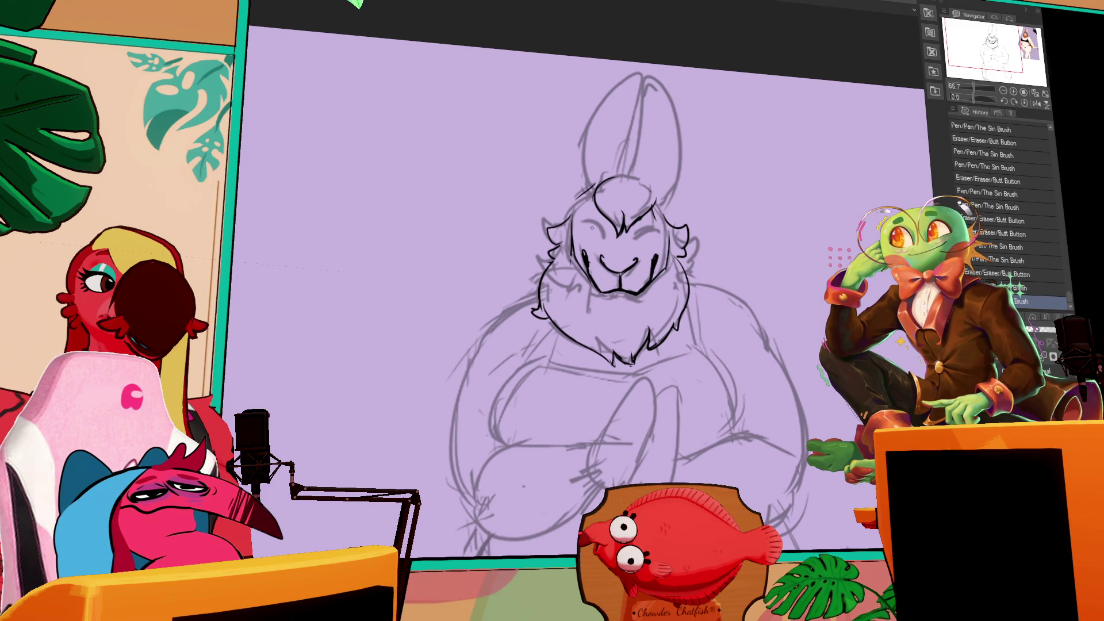
{"action": "left_click_drag", "start_coordinate": [584, 231], "coordinate": [602, 231]}
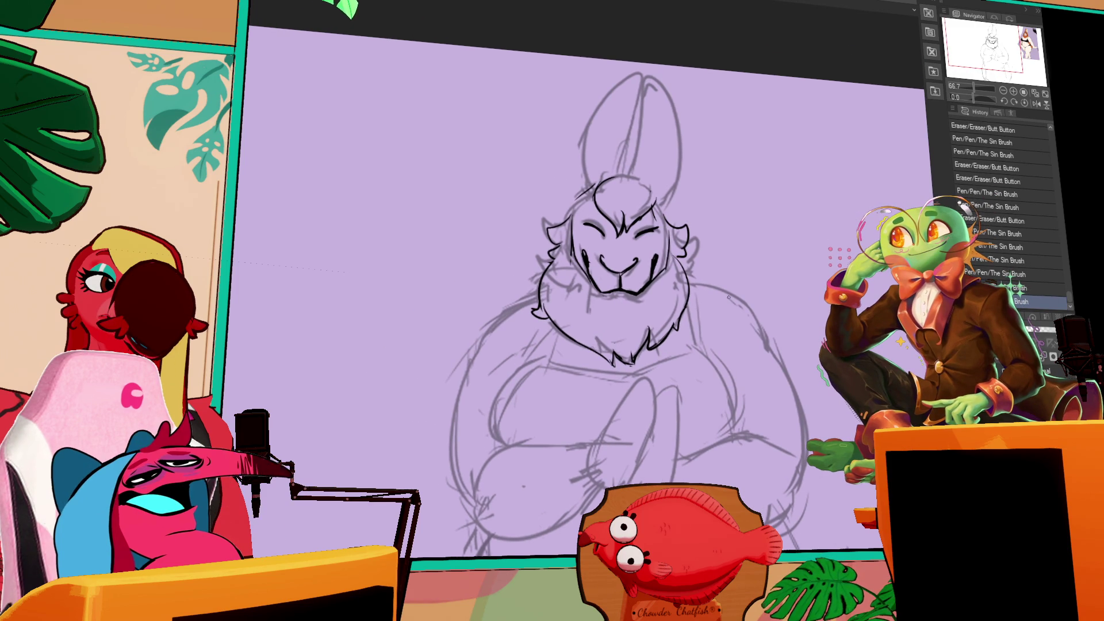
{"action": "left_click_drag", "start_coordinate": [713, 235], "coordinate": [707, 246]}
- Erase a stray mark, redraw both brows and add a small stroke atop the head
{"action": "left_click_drag", "start_coordinate": [593, 210], "coordinate": [648, 224]}
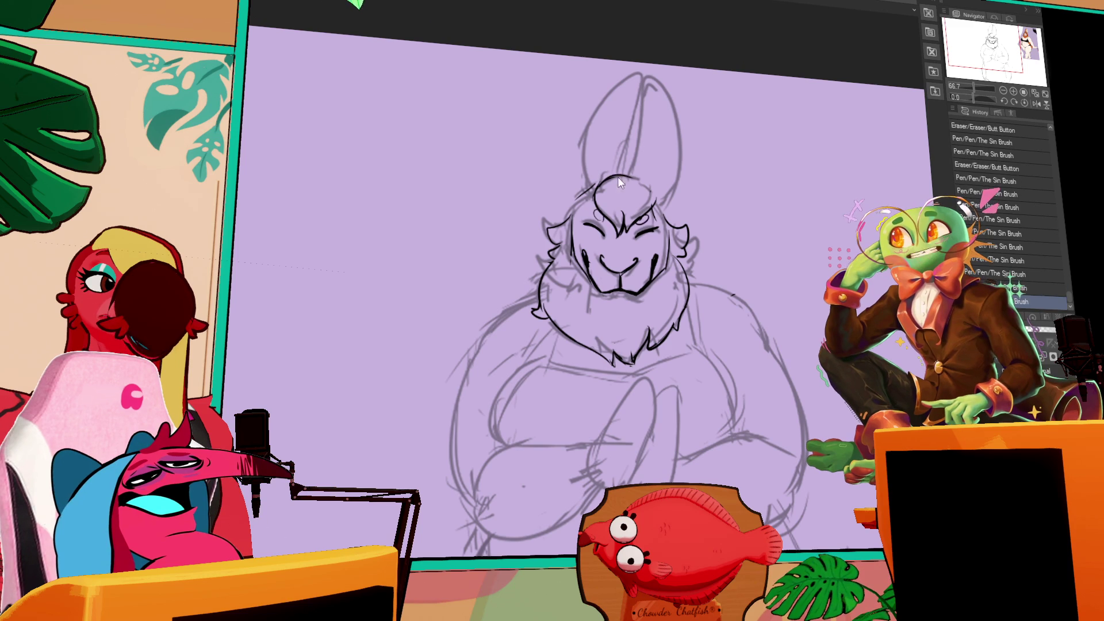
{"action": "left_click_drag", "start_coordinate": [646, 208], "coordinate": [655, 201]}
{"action": "mouse_move", "coordinate": [587, 201]}
{"action": "left_mouse_down"}
{"action": "mouse_move", "coordinate": [598, 213]}
{"action": "mouse_move", "coordinate": [618, 176]}
{"action": "mouse_move", "coordinate": [634, 178]}
{"action": "mouse_move", "coordinate": [610, 178]}
{"action": "mouse_move", "coordinate": [578, 207]}
{"action": "left_mouse_up"}
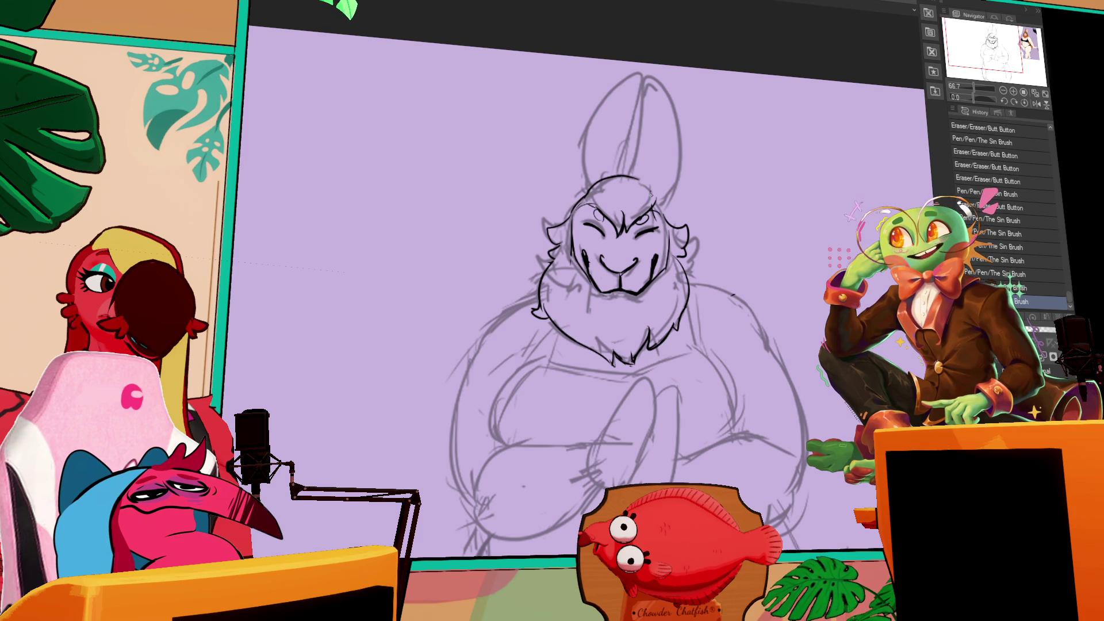
{"action": "mouse_move", "coordinate": [649, 196]}
{"action": "left_mouse_down"}
{"action": "mouse_move", "coordinate": [659, 204]}
{"action": "mouse_move", "coordinate": [699, 192]}
{"action": "left_mouse_up"}
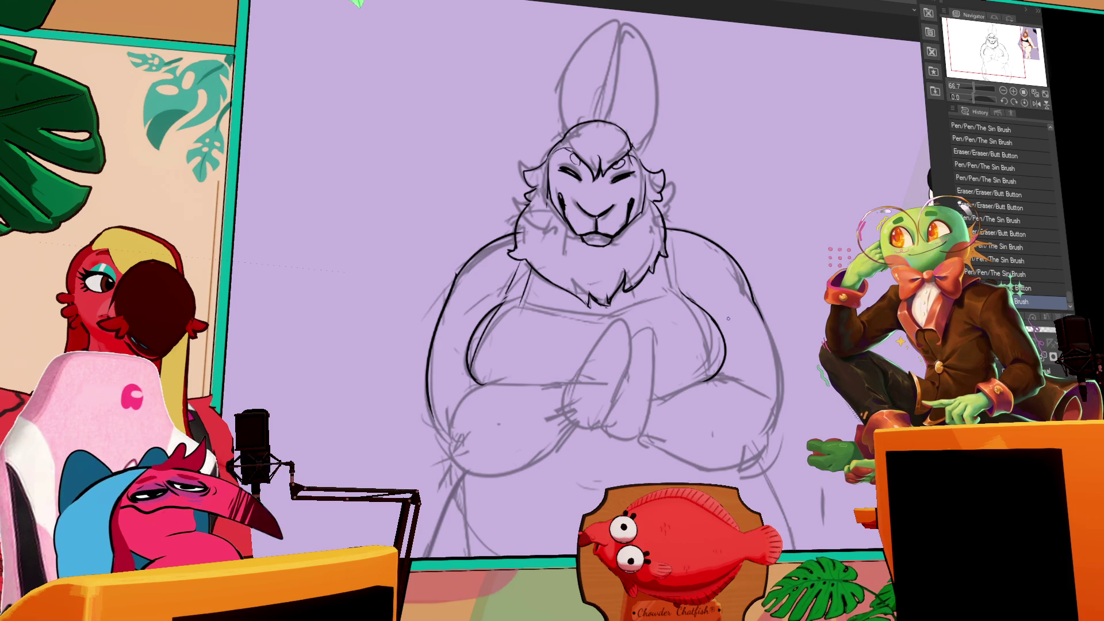
- Ink the right belly contour and the arm contour, discarding trial strokes
{"action": "left_click_drag", "start_coordinate": [764, 290], "coordinate": [774, 428]}
{"action": "key", "text": "ctrl+z"}
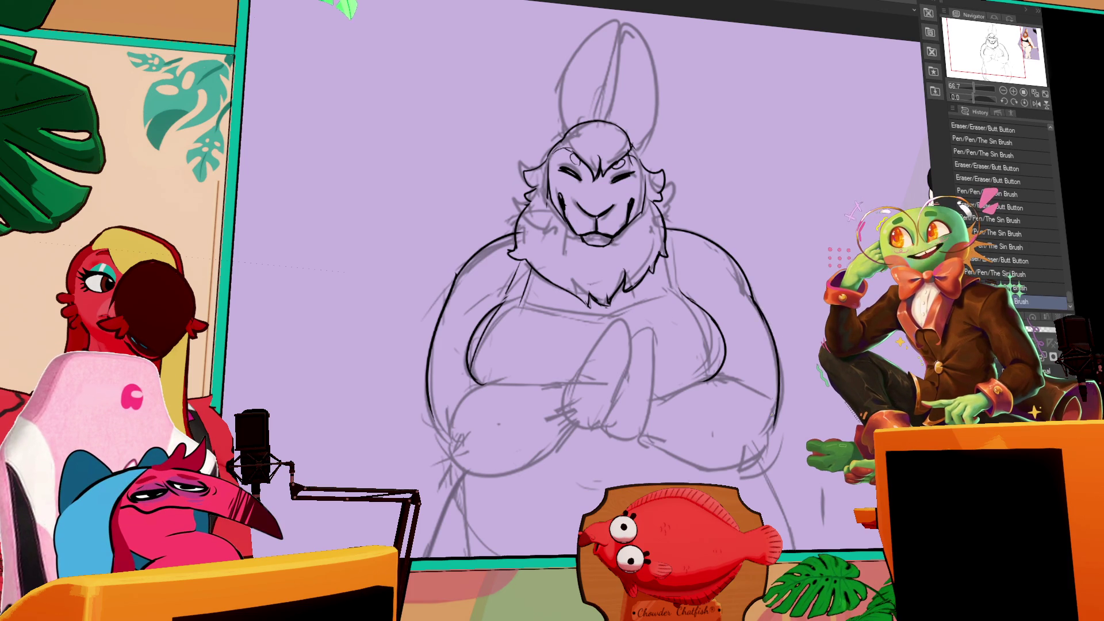
{"action": "key", "text": "ctrl+z"}
{"action": "left_click_drag", "start_coordinate": [749, 284], "coordinate": [778, 424]}
{"action": "mouse_move", "coordinate": [755, 299]}
{"action": "left_mouse_down"}
{"action": "mouse_move", "coordinate": [780, 427]}
{"action": "mouse_move", "coordinate": [789, 378]}
{"action": "left_mouse_up"}
{"action": "left_click_drag", "start_coordinate": [634, 389], "coordinate": [748, 416]}
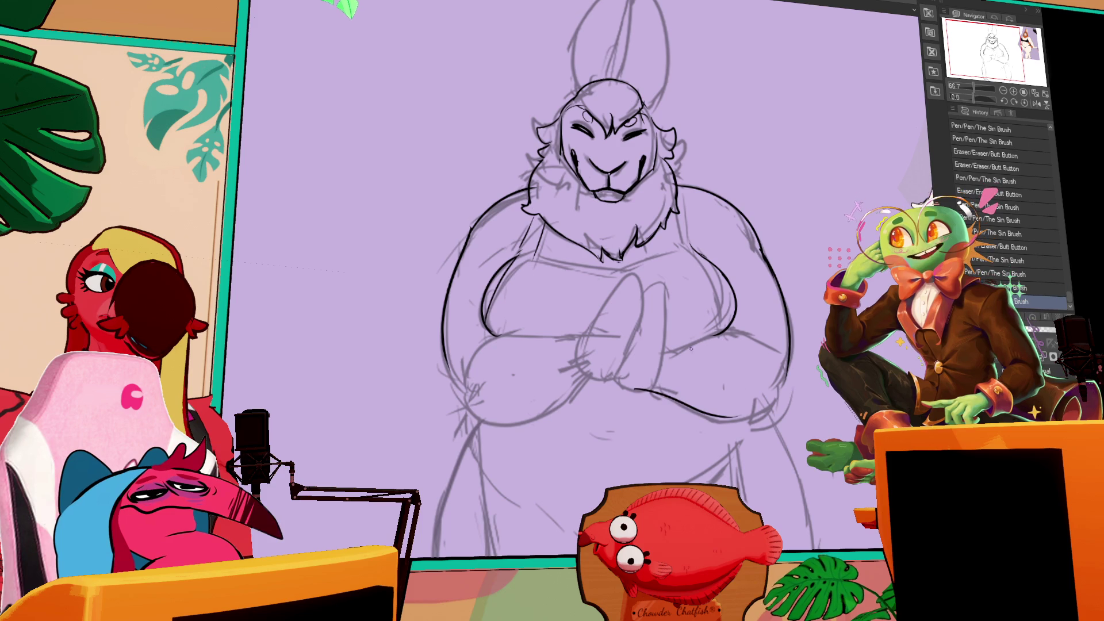
{"action": "left_click_drag", "start_coordinate": [760, 360], "coordinate": [759, 353]}
{"action": "key", "text": "ctrl+z"}
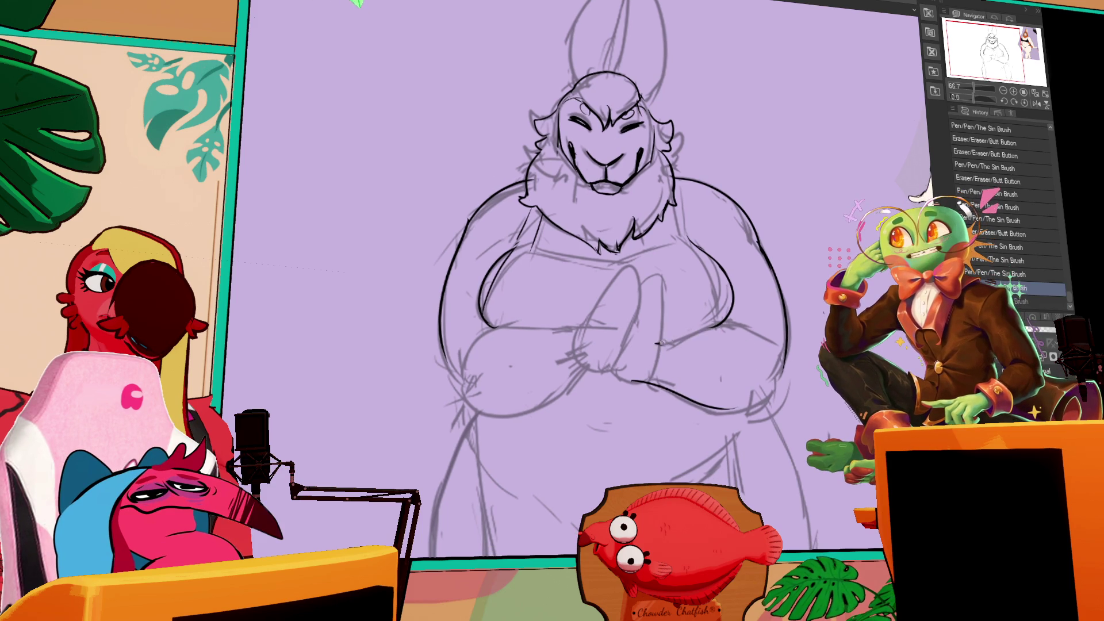
{"action": "mouse_move", "coordinate": [661, 343]}
{"action": "left_mouse_down"}
{"action": "mouse_move", "coordinate": [769, 340]}
{"action": "mouse_move", "coordinate": [710, 332]}
{"action": "mouse_move", "coordinate": [739, 334]}
{"action": "mouse_move", "coordinate": [701, 351]}
{"action": "left_mouse_up"}
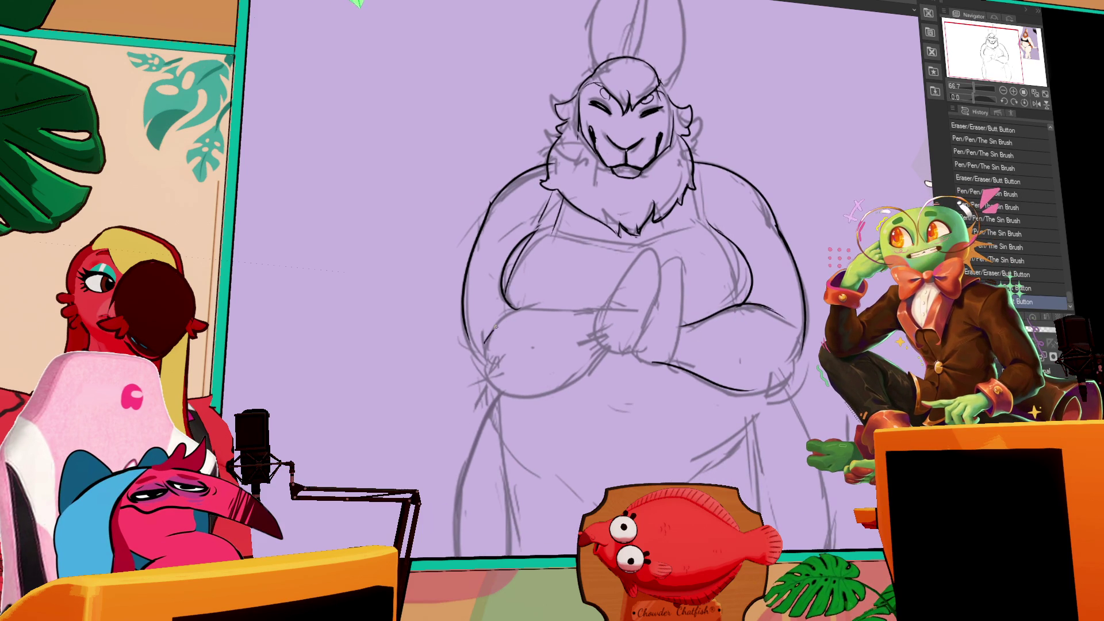
- Draw the left belly contour, retrying the stroke several times until it sits right
{"action": "left_click_drag", "start_coordinate": [486, 339], "coordinate": [534, 300]}
{"action": "key", "text": "ctrl+z"}
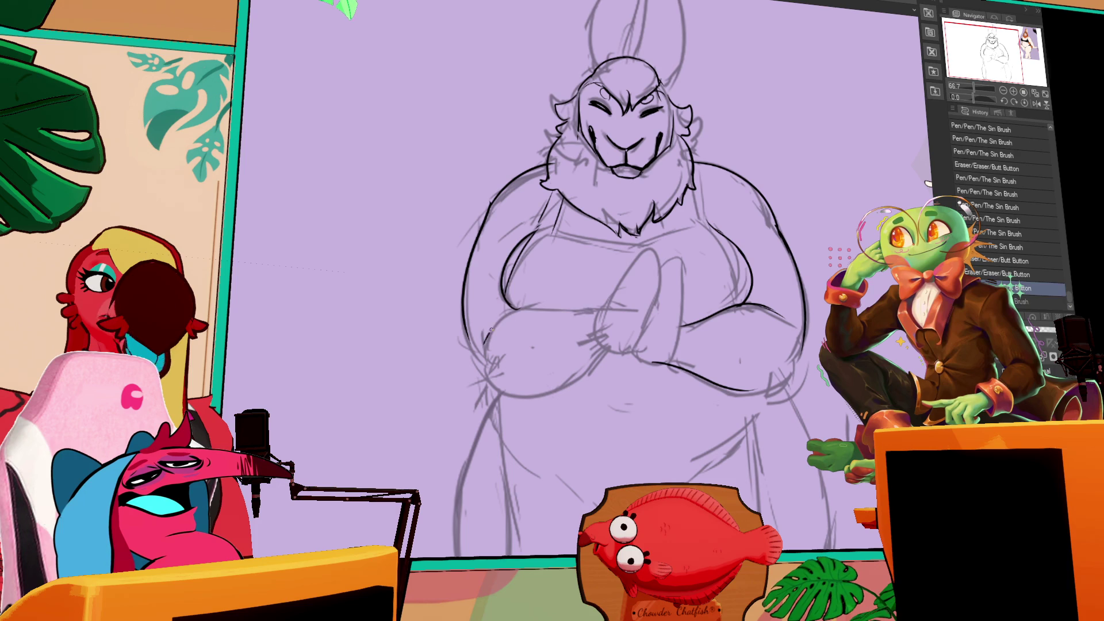
{"action": "left_click_drag", "start_coordinate": [486, 341], "coordinate": [575, 308]}
{"action": "key", "text": "ctrl+z"}
{"action": "key", "text": "ctrl+z"}
{"action": "mouse_move", "coordinate": [485, 343]}
{"action": "left_mouse_down"}
{"action": "mouse_move", "coordinate": [569, 304]}
{"action": "mouse_move", "coordinate": [595, 310]}
{"action": "left_mouse_up"}
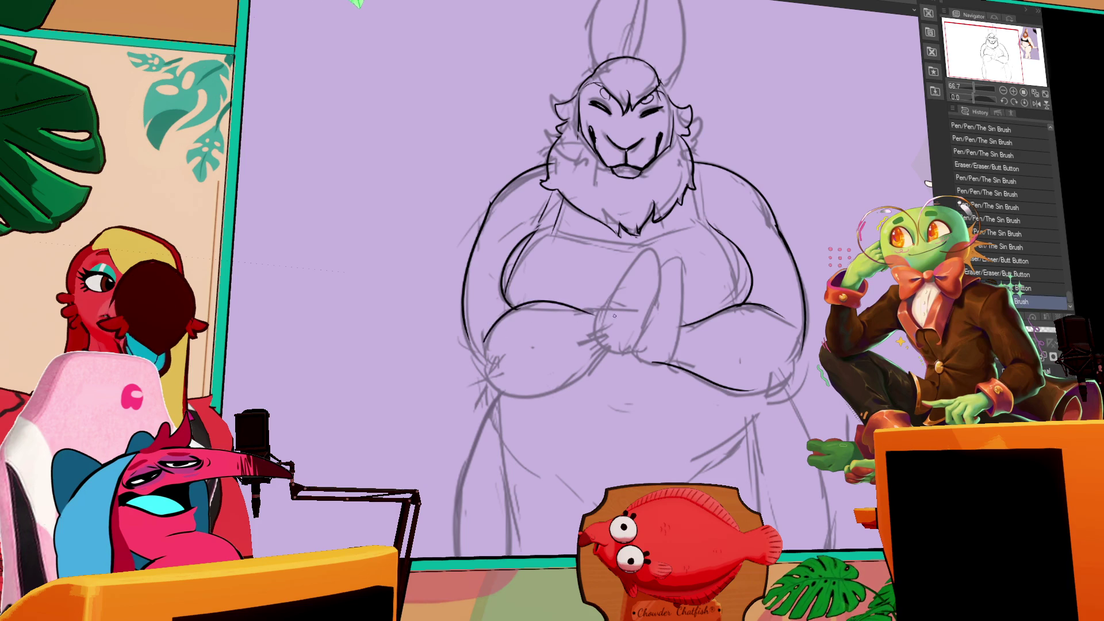
{"action": "key", "text": "ctrl+z"}
{"action": "left_click_drag", "start_coordinate": [483, 342], "coordinate": [589, 308]}
{"action": "key", "text": "ctrl+z"}
{"action": "left_click_drag", "start_coordinate": [483, 342], "coordinate": [583, 303]}
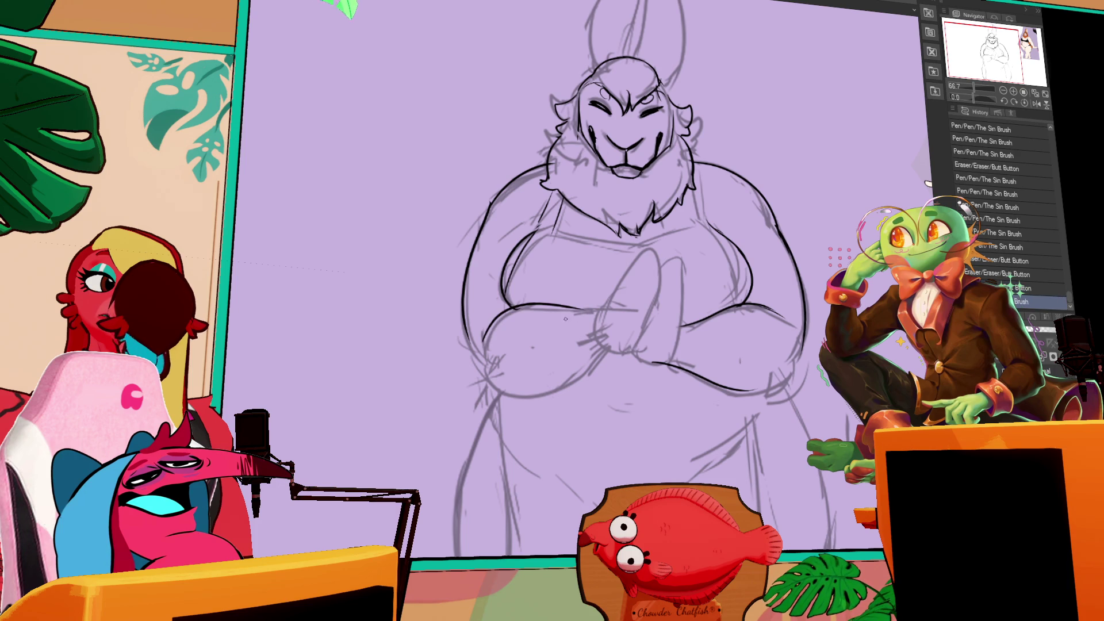
- Ink the lower-belly curve, settling the final stroke with repeated undo and redo
{"action": "key", "text": "ctrl+z"}
{"action": "mouse_move", "coordinate": [491, 379]}
{"action": "left_mouse_down"}
{"action": "mouse_move", "coordinate": [512, 368]}
{"action": "mouse_move", "coordinate": [575, 377]}
{"action": "left_mouse_up"}
{"action": "key", "text": "ctrl+z"}
{"action": "left_click_drag", "start_coordinate": [477, 402], "coordinate": [547, 366]}
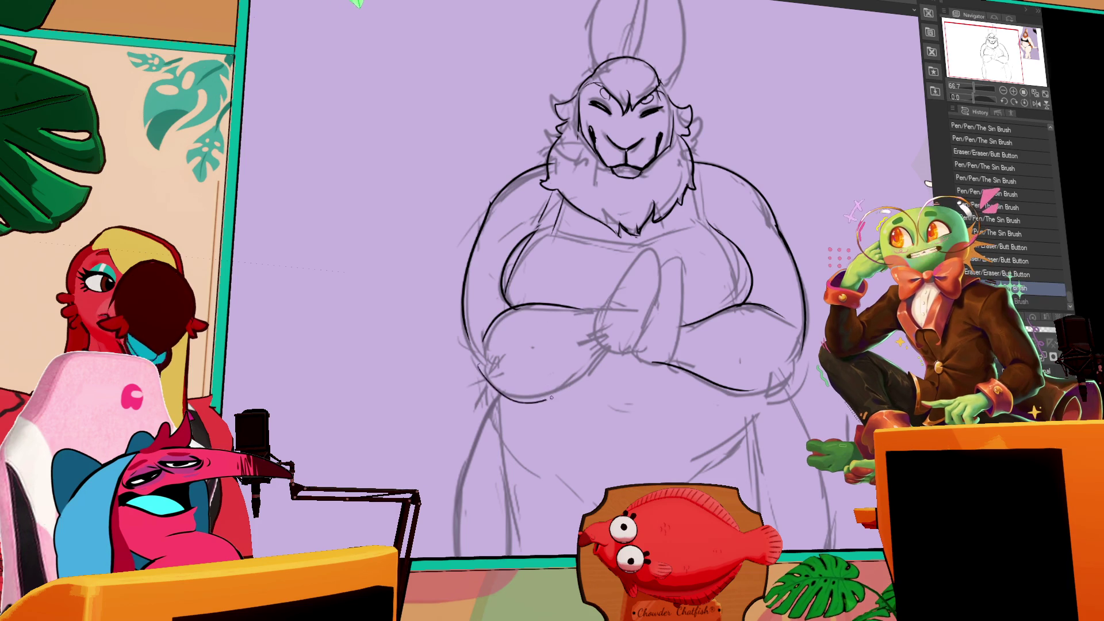
{"action": "key", "text": "ctrl+z"}
{"action": "left_click_drag", "start_coordinate": [489, 383], "coordinate": [602, 358]}
{"action": "key", "text": "ctrl+z"}
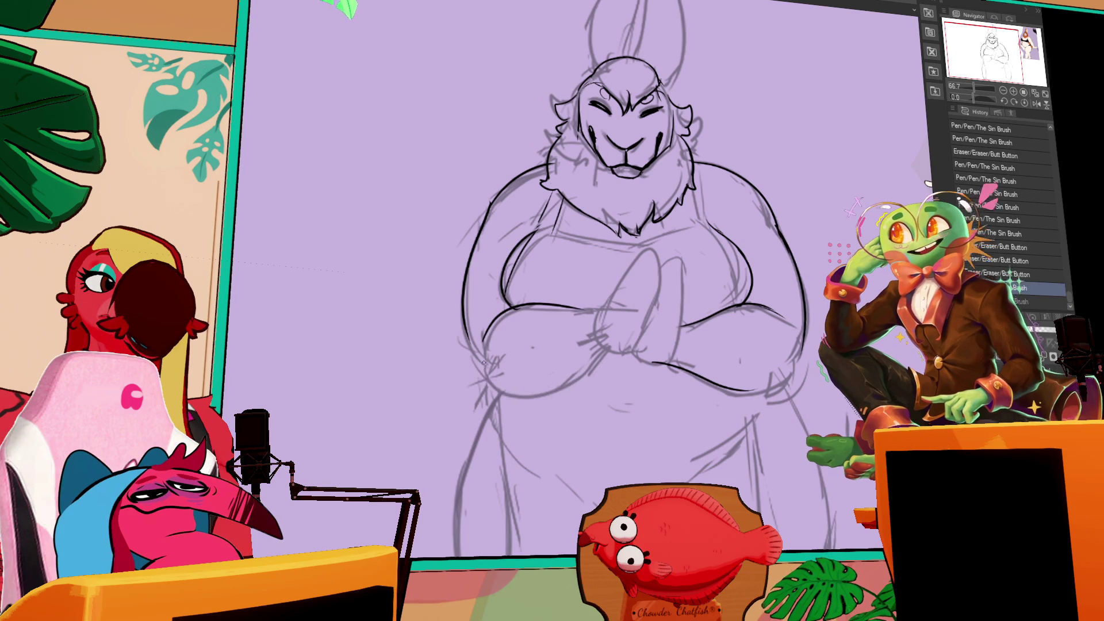
{"action": "key", "text": "ctrl+z"}
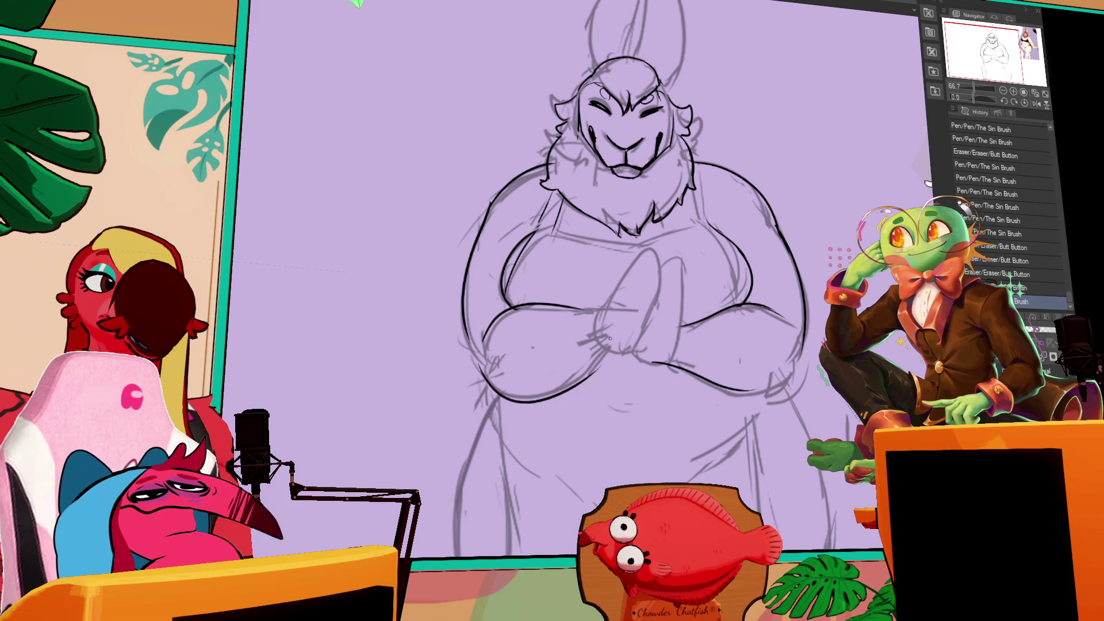
{"action": "left_click_drag", "start_coordinate": [493, 370], "coordinate": [593, 364]}
{"action": "key", "text": "ctrl+z"}
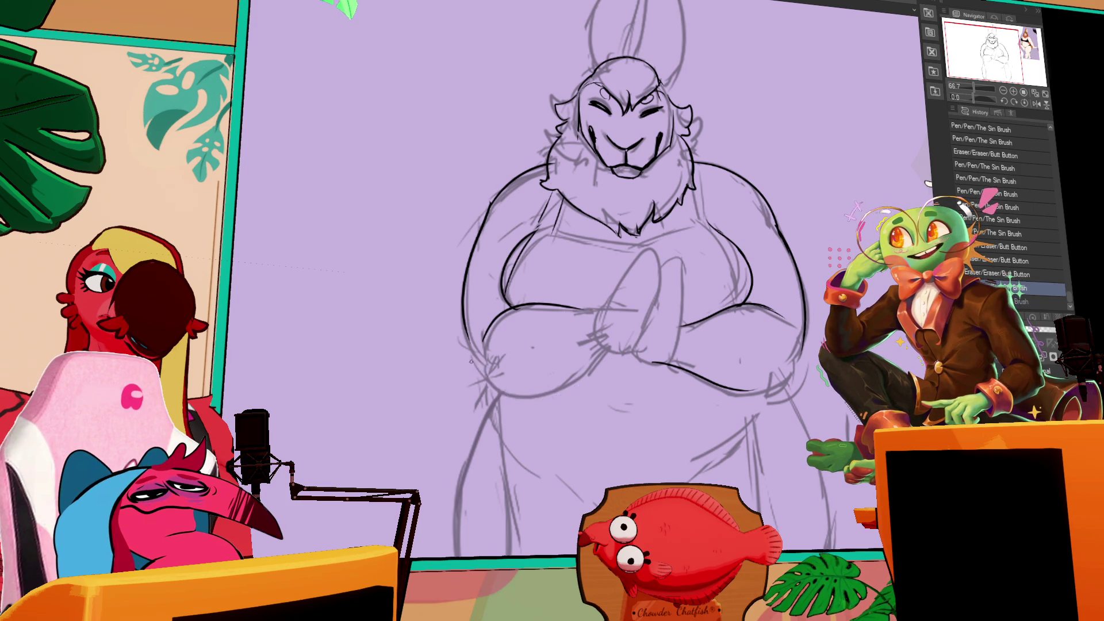
{"action": "left_click_drag", "start_coordinate": [478, 368], "coordinate": [601, 362]}
{"action": "key", "text": "ctrl+z"}
{"action": "key", "text": "ctrl+y"}
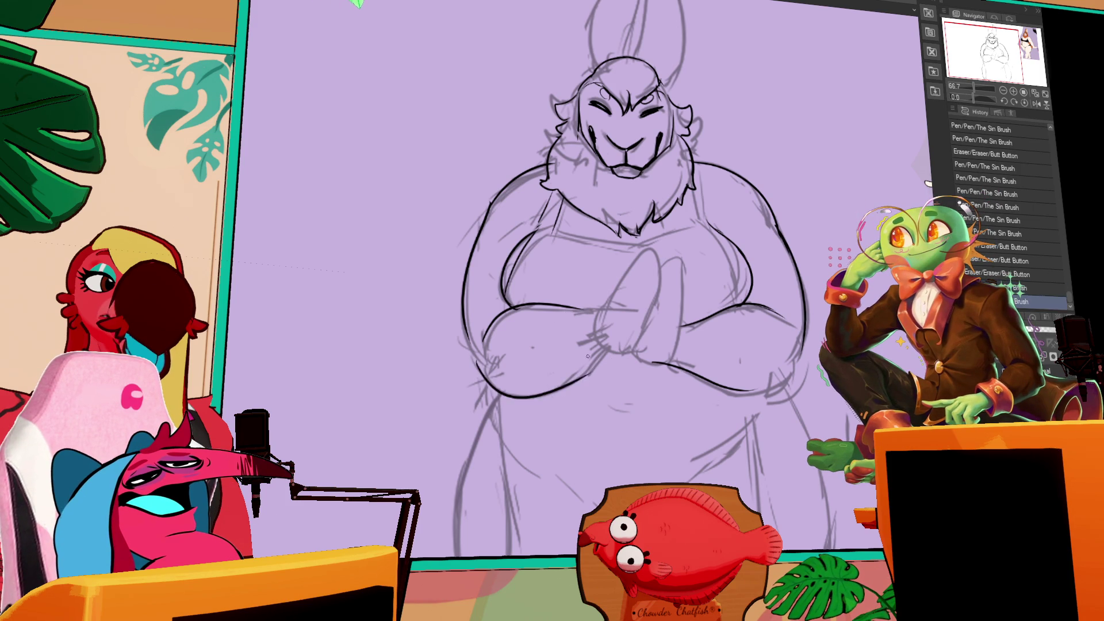
{"action": "key", "text": "ctrl+z"}
{"action": "key", "text": "ctrl+y"}
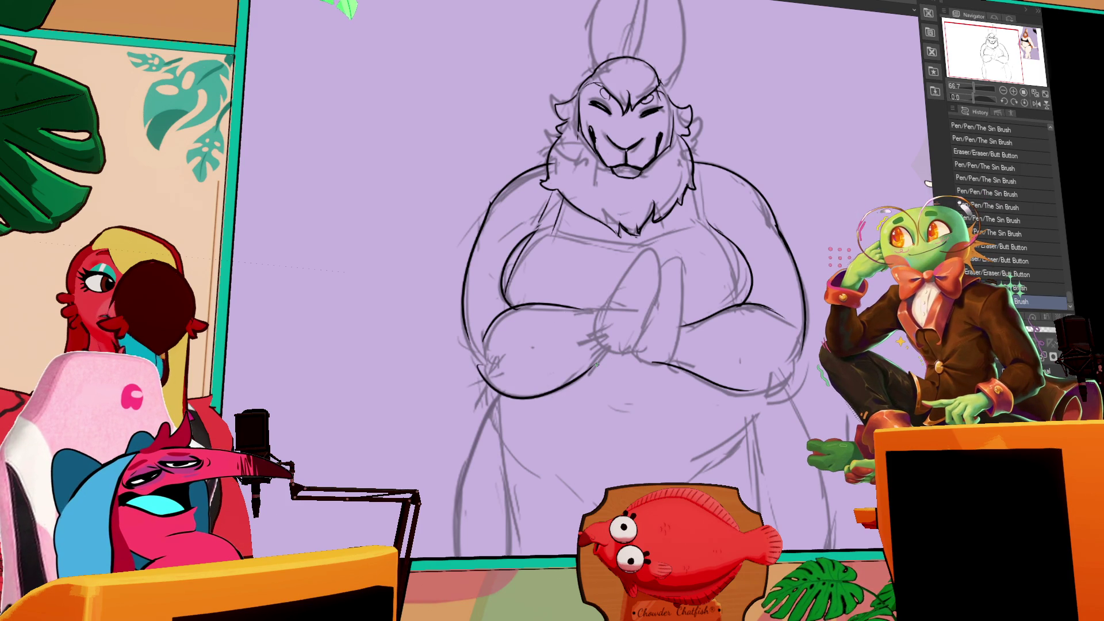
{"action": "left_click_drag", "start_coordinate": [623, 258], "coordinate": [633, 228]}
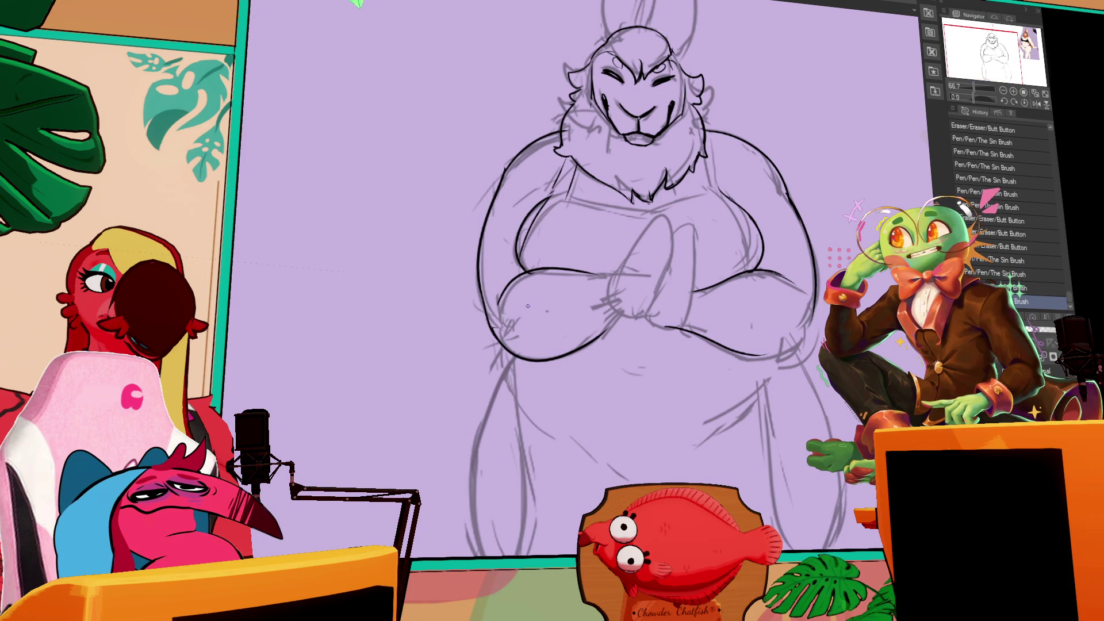
- Ink a vertical line and short strokes beside the clasped hands
{"action": "scroll", "coordinate": [505, 345], "scroll_direction": "down", "scroll_amount": 1}
{"action": "left_click_drag", "start_coordinate": [799, 316], "coordinate": [748, 327]}
{"action": "key", "text": "ctrl+z"}
{"action": "key", "text": "ctrl+y"}
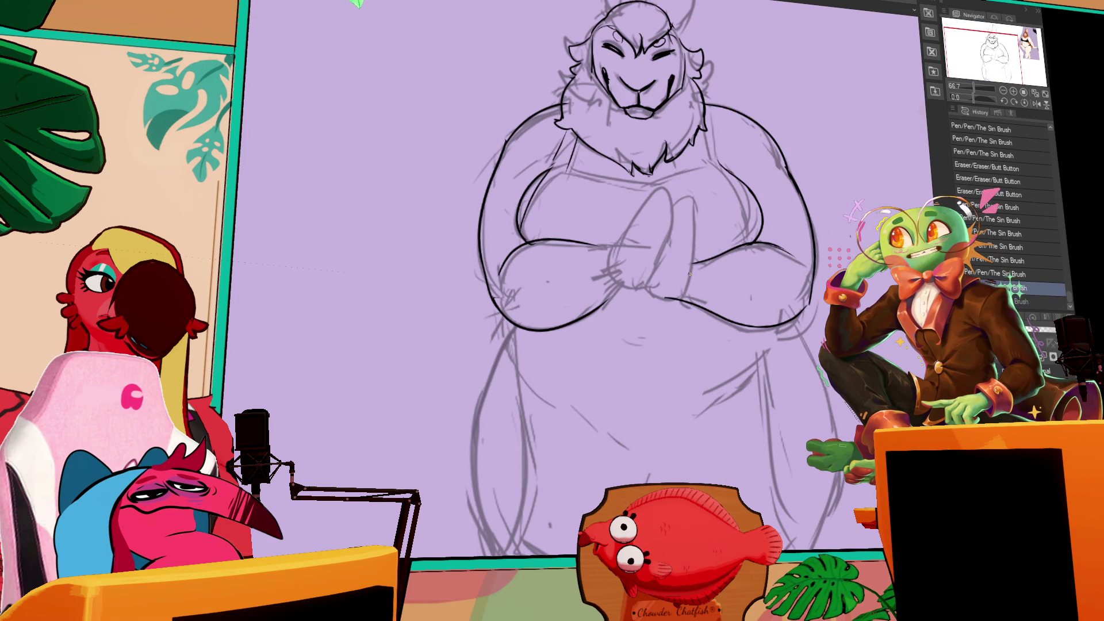
{"action": "left_click_drag", "start_coordinate": [693, 274], "coordinate": [694, 209]}
{"action": "left_click_drag", "start_coordinate": [695, 266], "coordinate": [696, 251]}
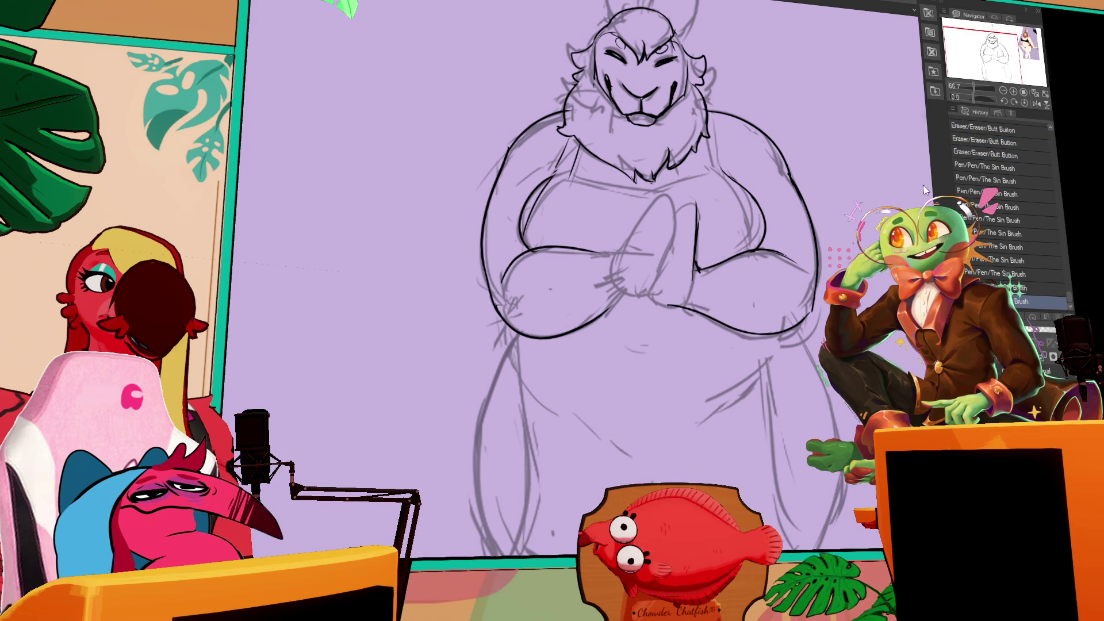
{"action": "left_click_drag", "start_coordinate": [767, 249], "coordinate": [769, 254]}
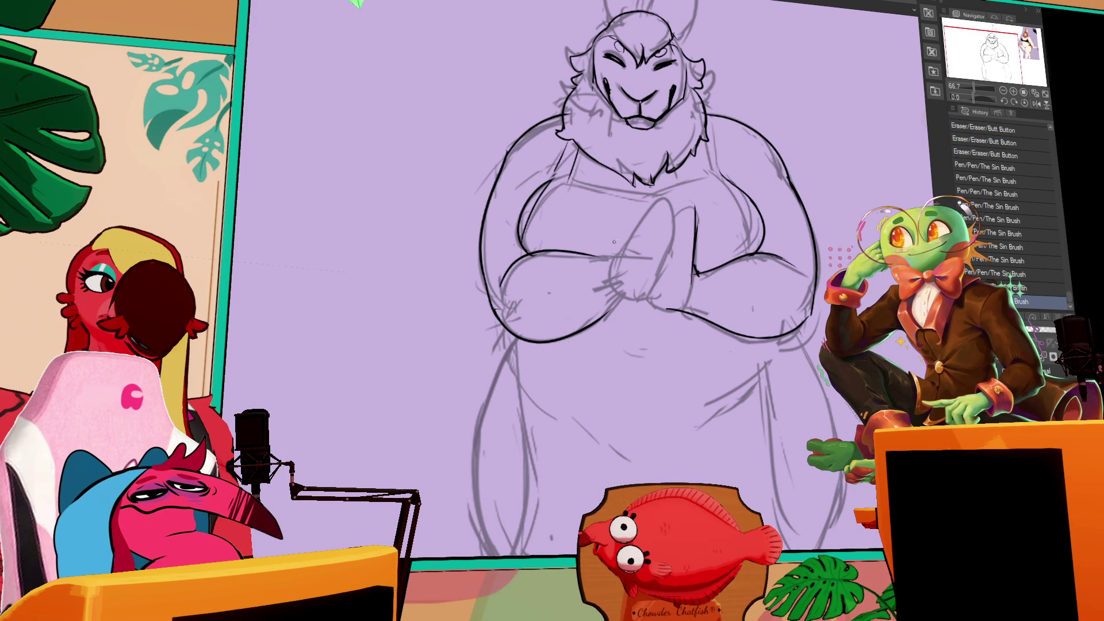
{"action": "mouse_move", "coordinate": [628, 254]}
{"action": "left_mouse_down"}
{"action": "mouse_move", "coordinate": [656, 259]}
{"action": "mouse_move", "coordinate": [648, 264]}
{"action": "mouse_move", "coordinate": [683, 210]}
{"action": "left_mouse_up"}
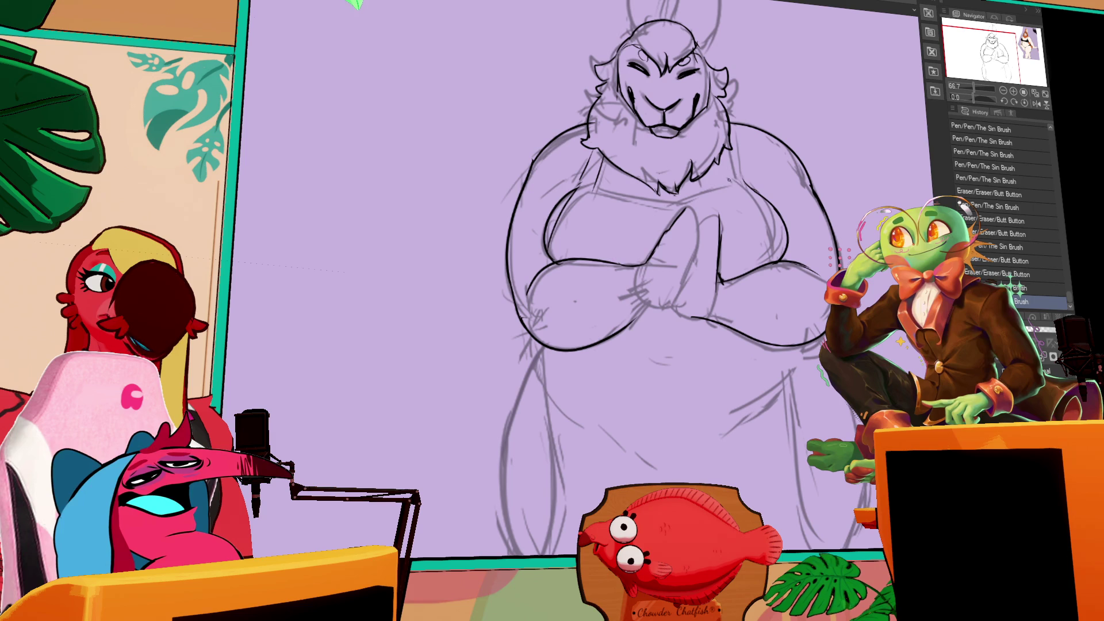
- Erase and redraw small marks at the top of the clasped hands
{"action": "left_click_drag", "start_coordinate": [681, 213], "coordinate": [690, 225]}
{"action": "left_click_drag", "start_coordinate": [683, 214], "coordinate": [688, 222]}
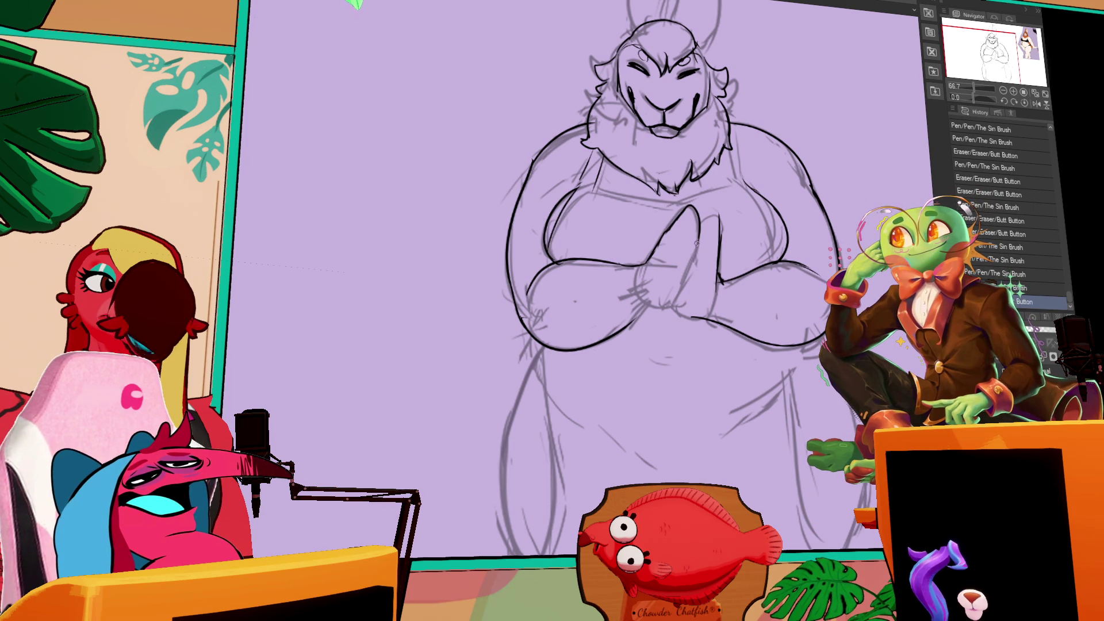
{"action": "left_click_drag", "start_coordinate": [696, 235], "coordinate": [687, 282]}
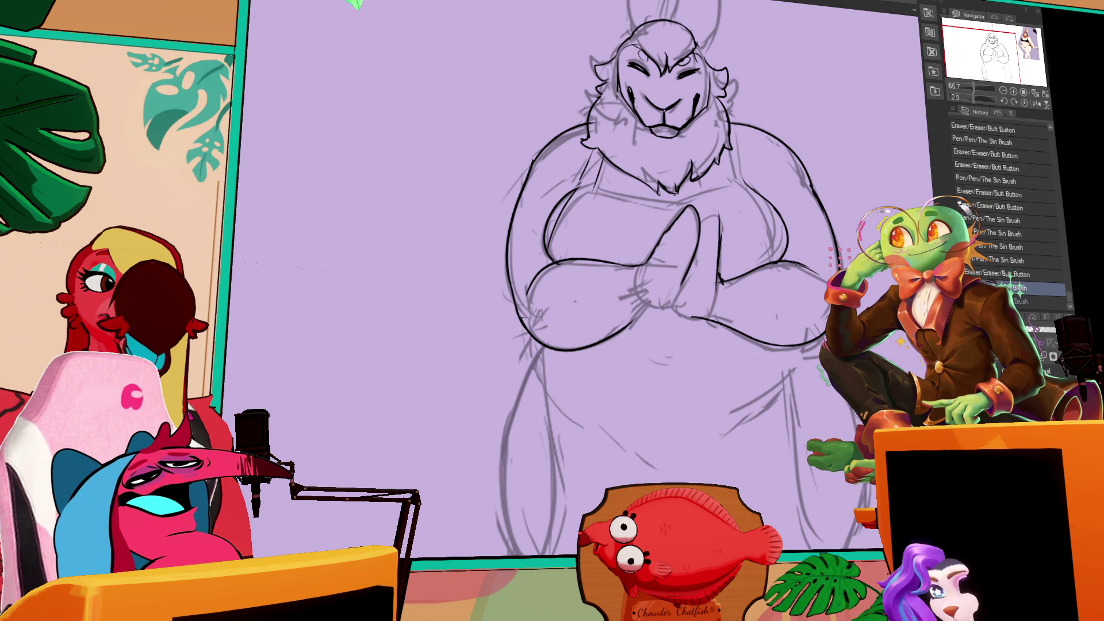
{"action": "left_click_drag", "start_coordinate": [662, 306], "coordinate": [628, 325]}
{"action": "key", "text": "ctrl+z"}
- Add finger strokes to the hands, erasing a stray mark and redrawing the finger lines
{"action": "mouse_move", "coordinate": [661, 287]}
{"action": "left_mouse_down"}
{"action": "mouse_move", "coordinate": [644, 311]}
{"action": "mouse_move", "coordinate": [674, 302]}
{"action": "left_mouse_up"}
{"action": "key", "text": "ctrl+z"}
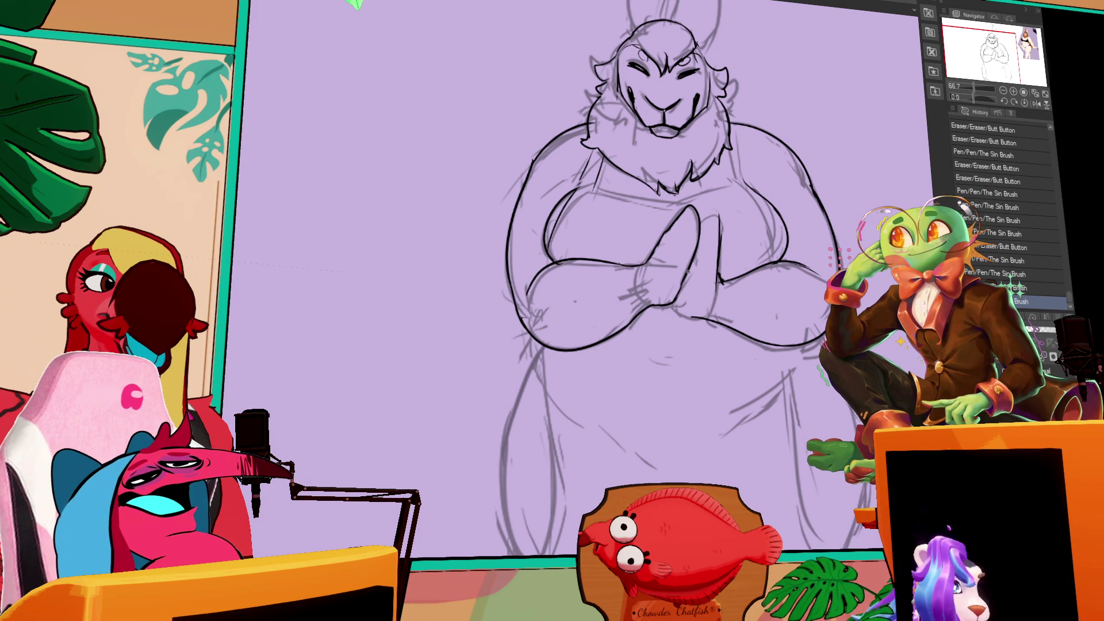
{"action": "key", "text": "ctrl+y"}
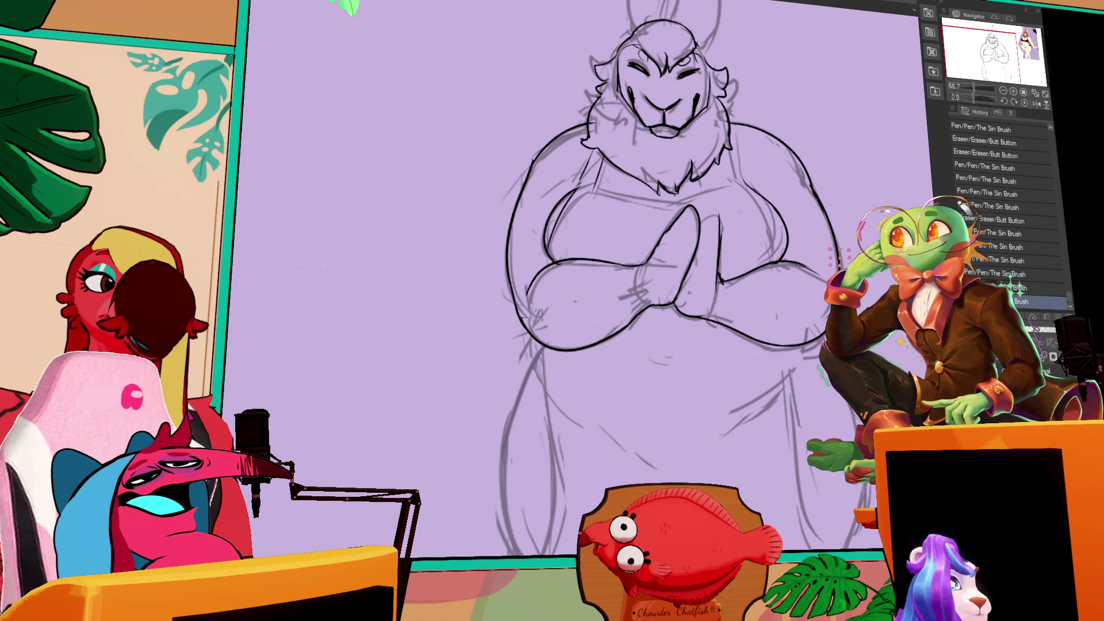
{"action": "key", "text": "ctrl+z"}
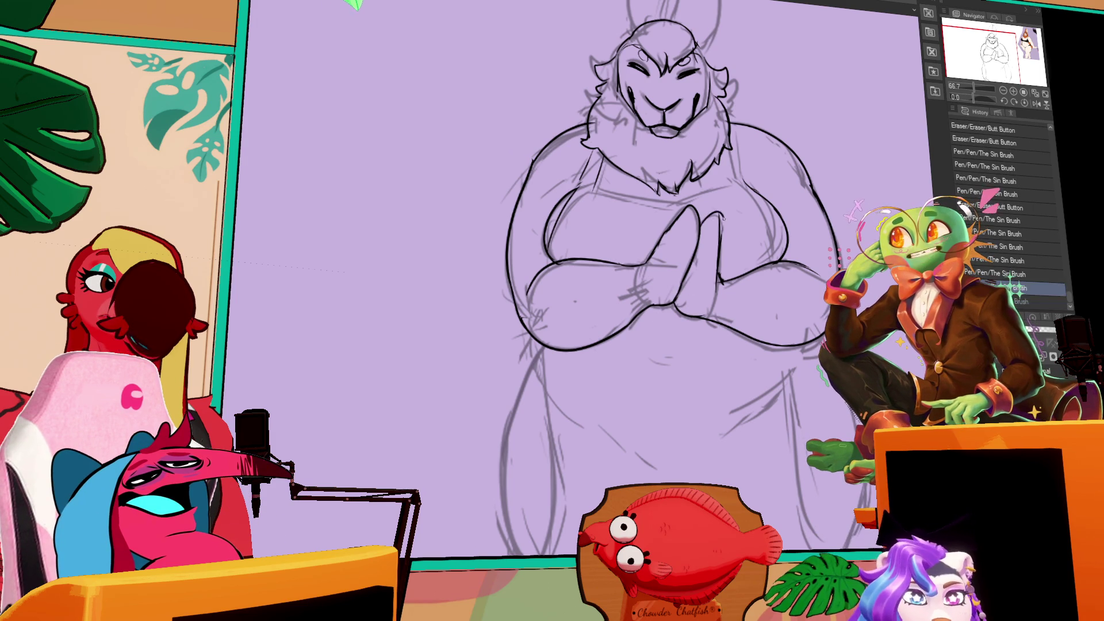
{"action": "left_click_drag", "start_coordinate": [703, 214], "coordinate": [713, 223]}
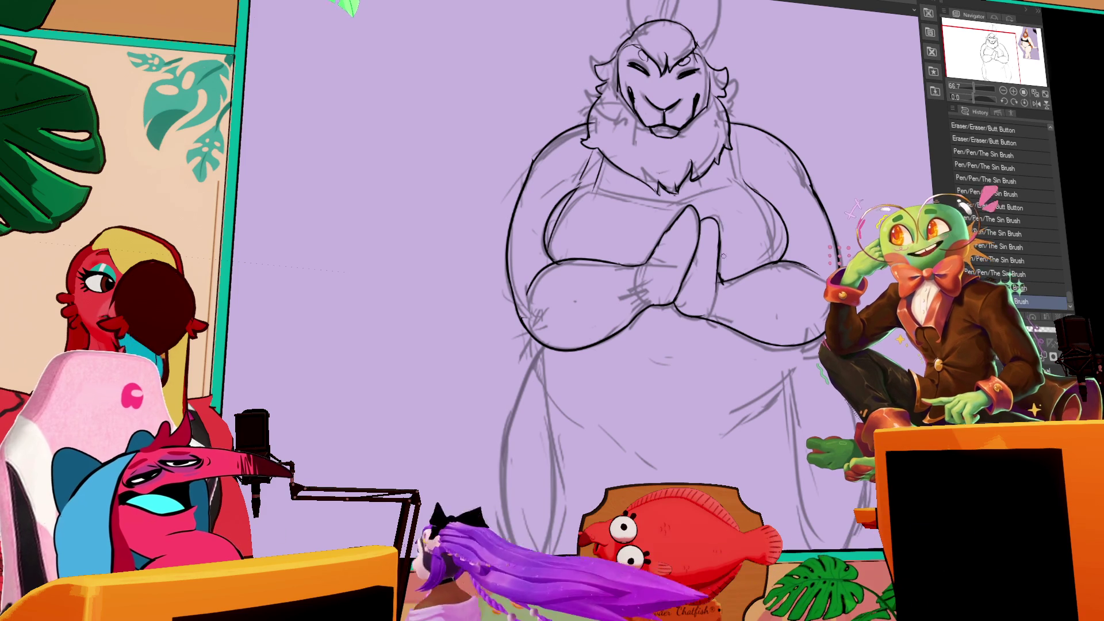
{"action": "mouse_move", "coordinate": [697, 260]}
{"action": "left_mouse_down"}
{"action": "mouse_move", "coordinate": [709, 257]}
{"action": "mouse_move", "coordinate": [676, 246]}
{"action": "mouse_move", "coordinate": [690, 212]}
{"action": "left_mouse_up"}
{"action": "mouse_move", "coordinate": [695, 219]}
{"action": "left_mouse_down"}
{"action": "mouse_move", "coordinate": [681, 213]}
{"action": "mouse_move", "coordinate": [688, 206]}
{"action": "left_mouse_up"}
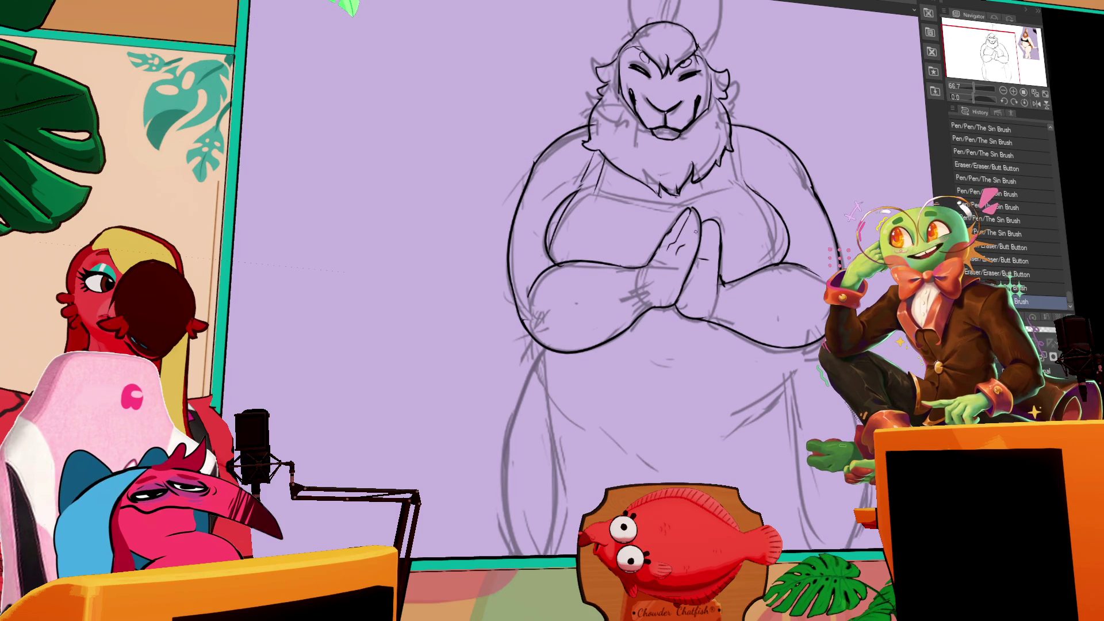
- Clean up tiny marks on the joined hands, then revert to an earlier History entry
{"action": "scroll", "coordinate": [673, 230], "scroll_direction": "up", "scroll_amount": 1}
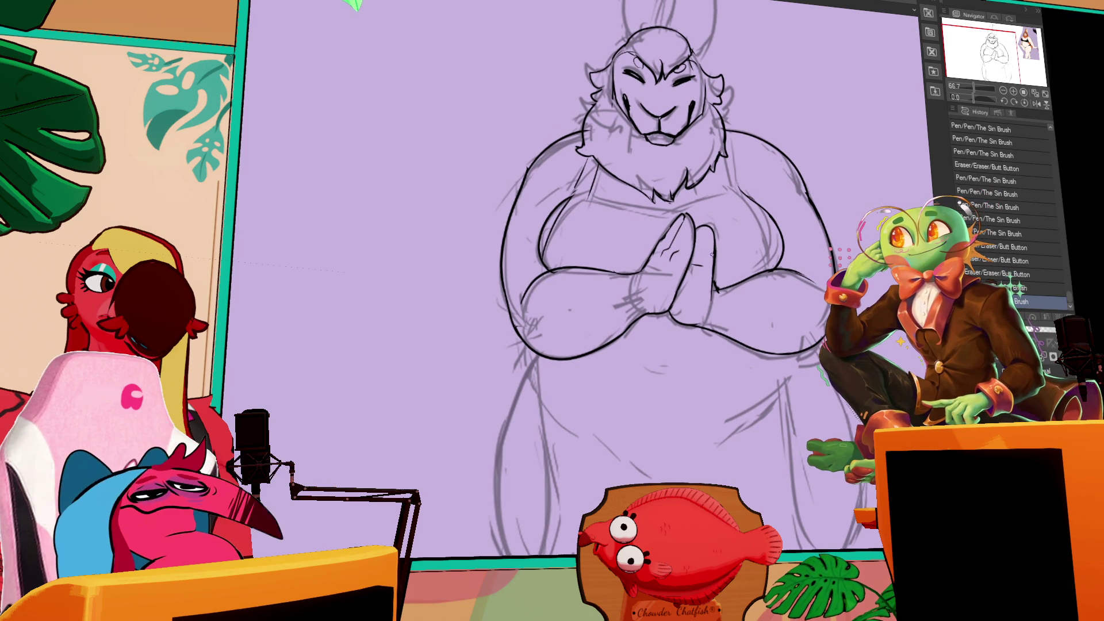
{"action": "left_click_drag", "start_coordinate": [684, 214], "coordinate": [691, 230]}
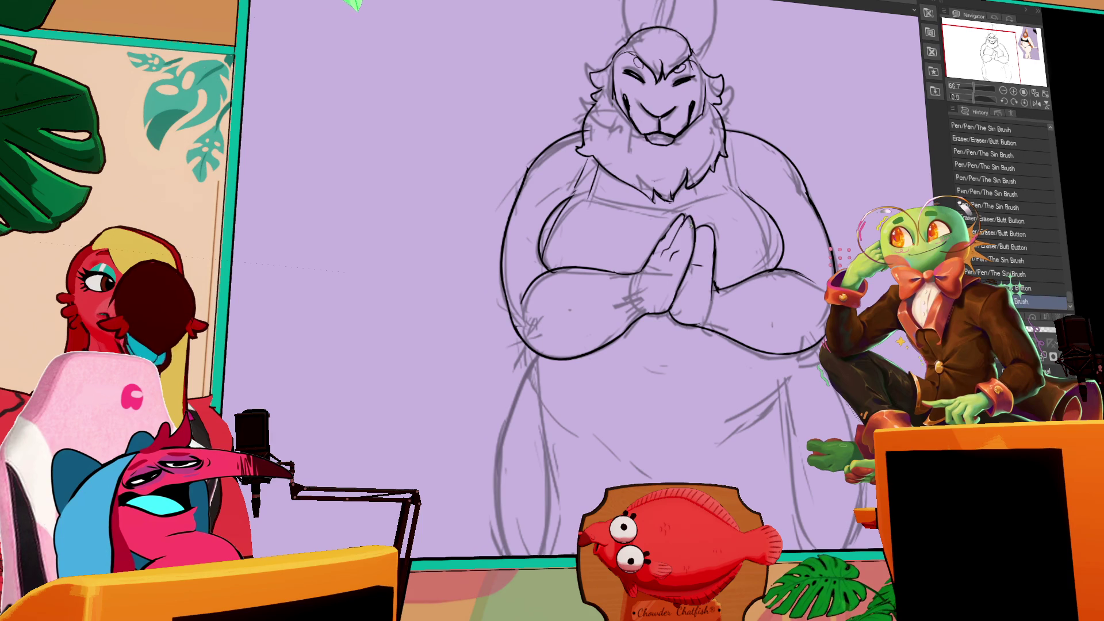
{"action": "left_click", "coordinate": [660, 243]}
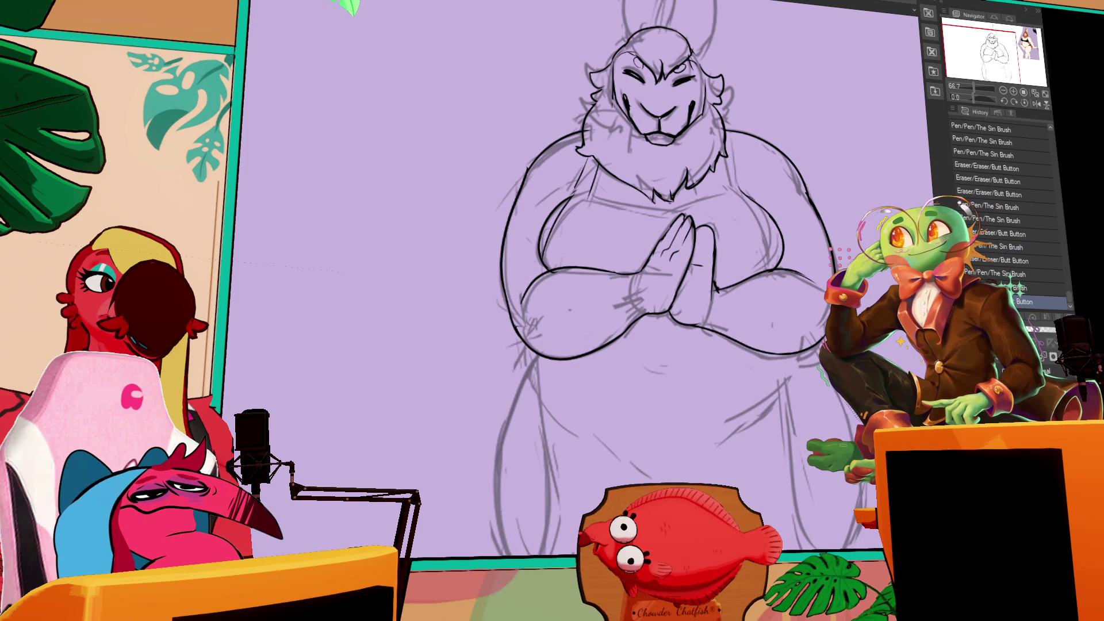
{"action": "left_click", "coordinate": [1022, 135]}
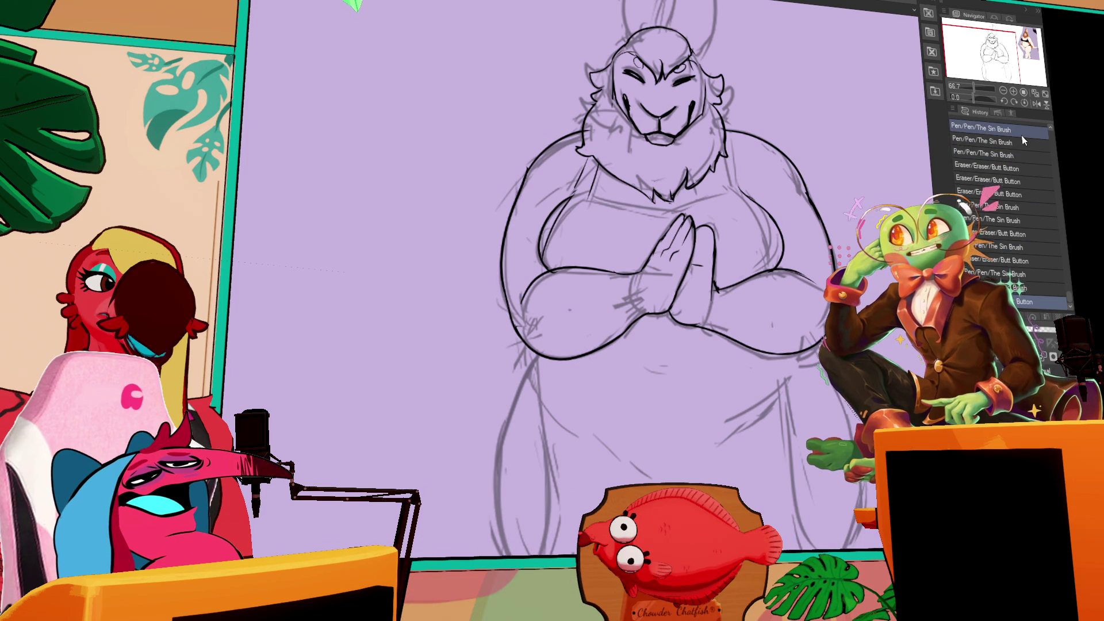
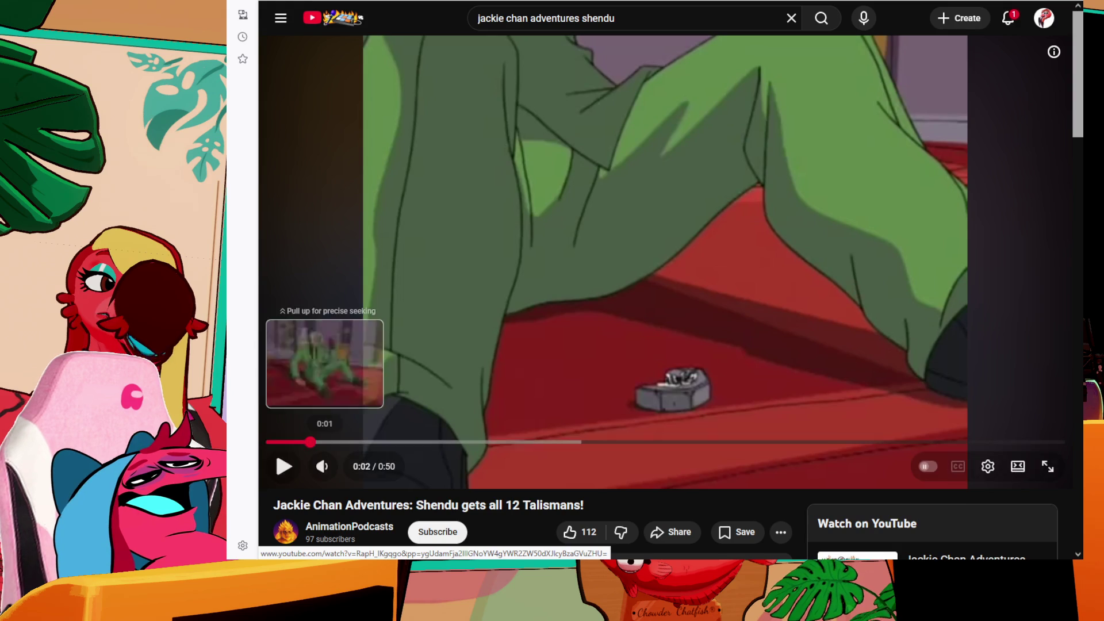
- Rewind the Shendu gets all 12 Talismans clip to 0:00, raise the volume, and play it to the end
{"action": "left_click", "coordinate": [271, 442]}
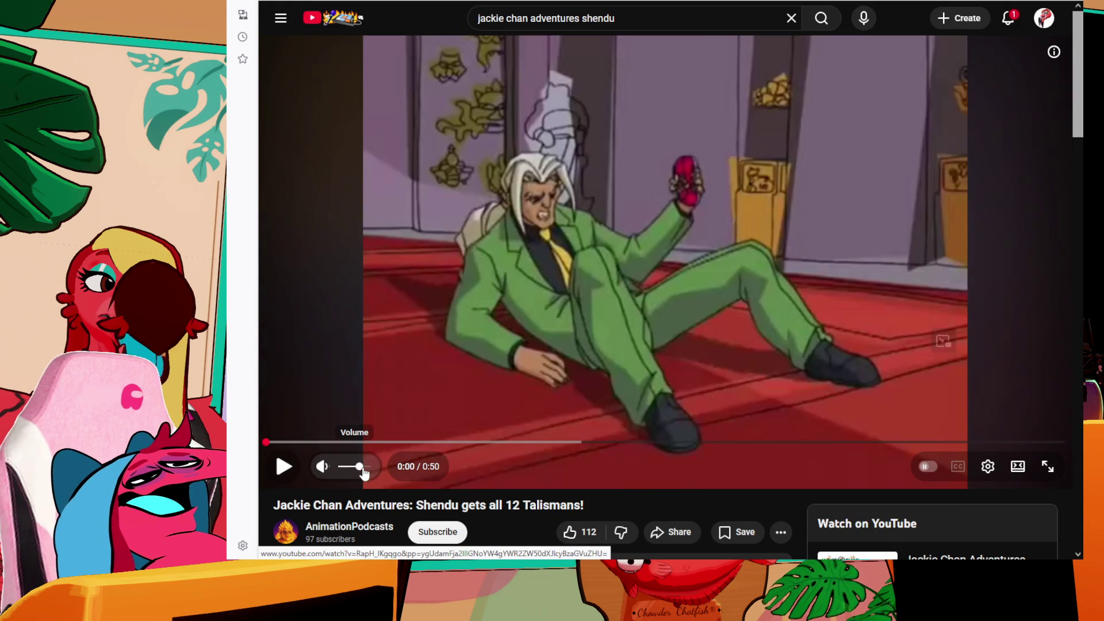
{"action": "left_click_drag", "start_coordinate": [364, 470], "coordinate": [368, 466]}
{"action": "left_click", "coordinate": [720, 308]}
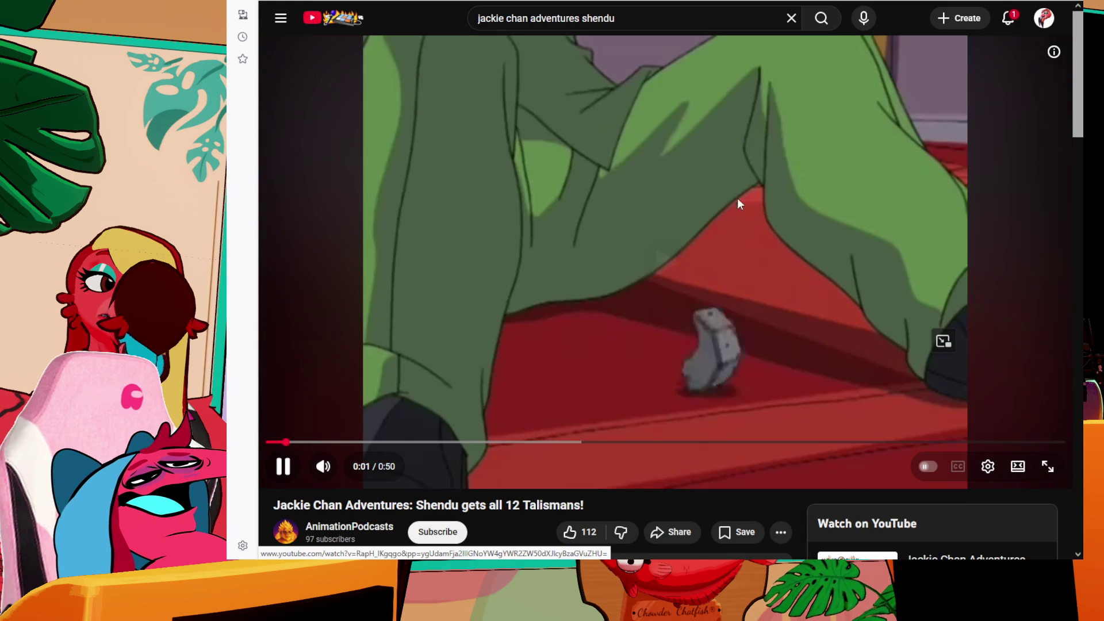
{"action": "left_click", "coordinate": [717, 250]}
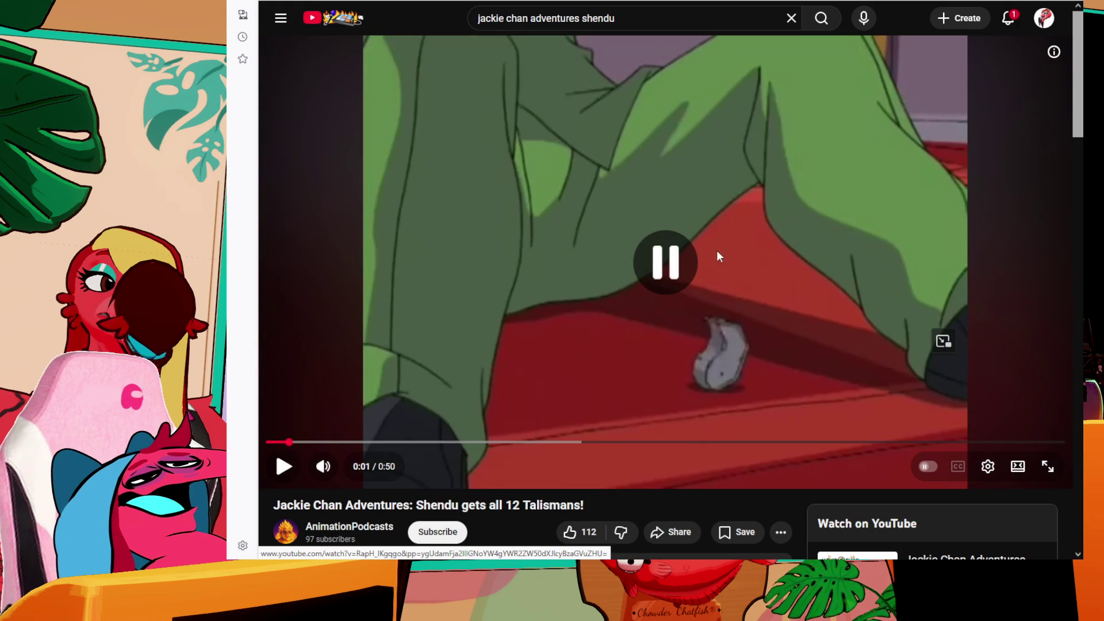
{"action": "left_click_drag", "start_coordinate": [282, 443], "coordinate": [266, 437]}
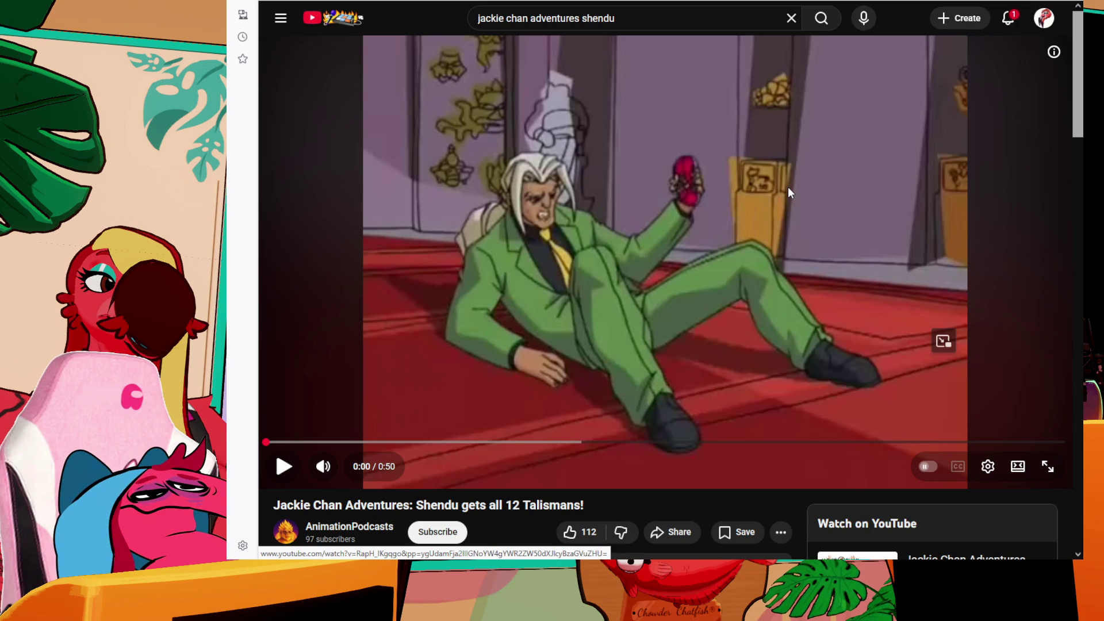
{"action": "left_click", "coordinate": [775, 137]}
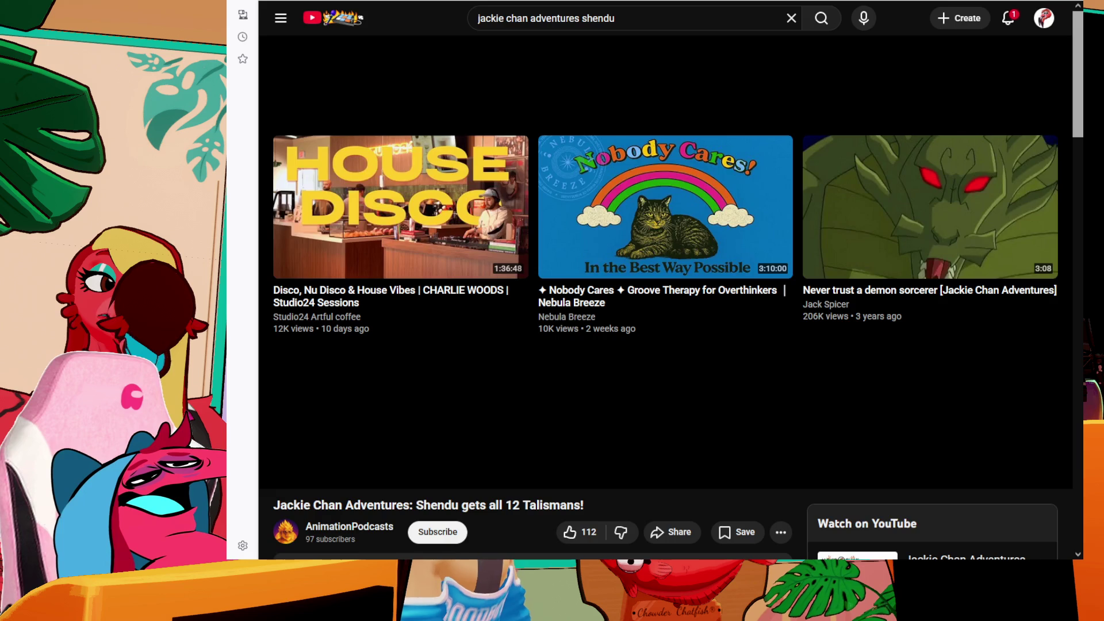
- Go back to the 'jackie chan adventures shendu' results and scroll further down the list
{"action": "key", "text": "alt+Left"}
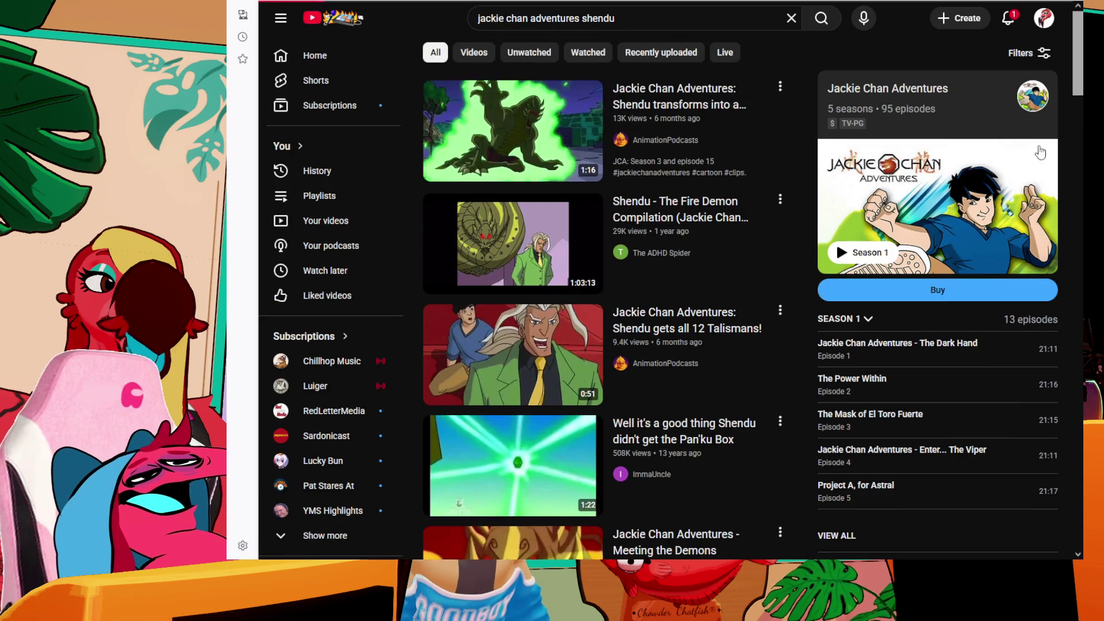
{"action": "key", "text": "alt+Right"}
{"action": "left_click", "coordinate": [1035, 441]}
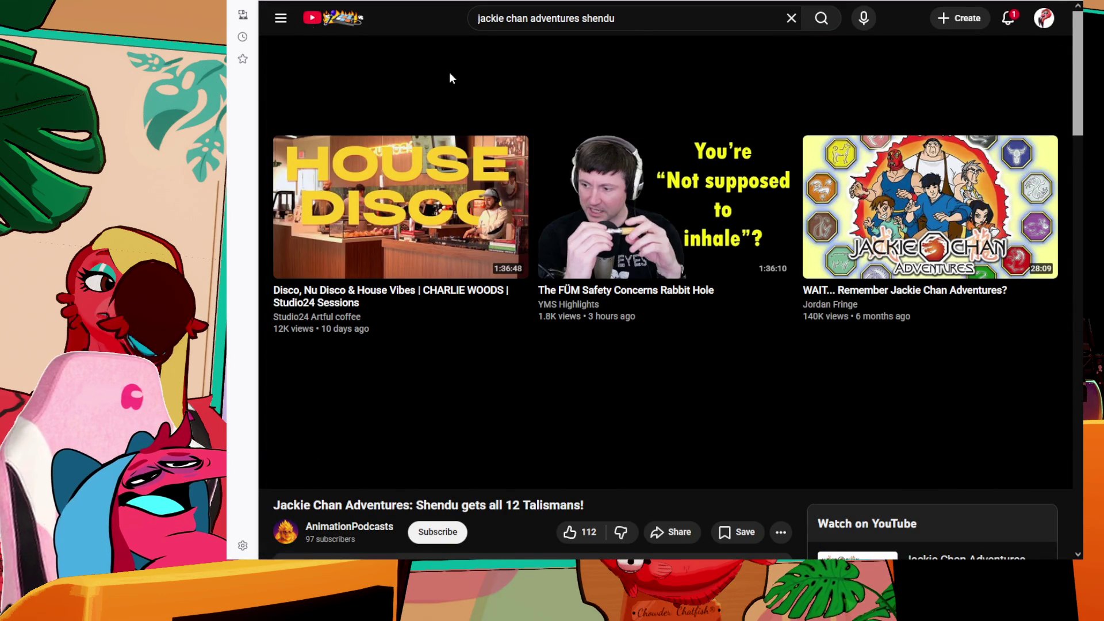
{"action": "key", "text": "alt+Left"}
{"action": "scroll", "coordinate": [758, 194], "scroll_direction": "down", "scroll_amount": 5}
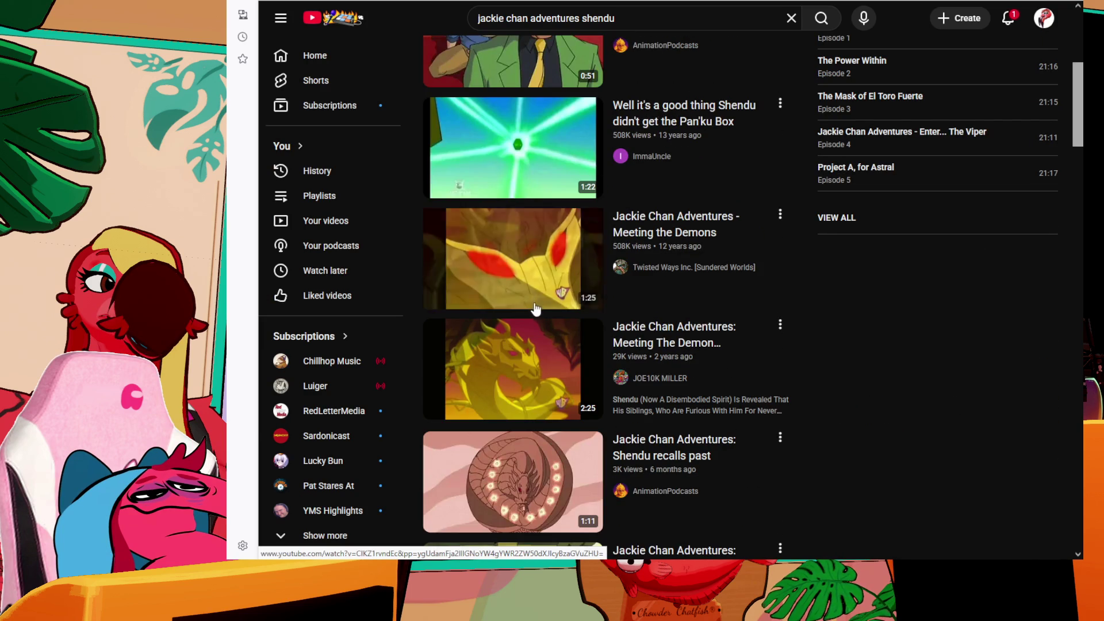
{"action": "scroll", "coordinate": [523, 351], "scroll_direction": "down", "scroll_amount": 4}
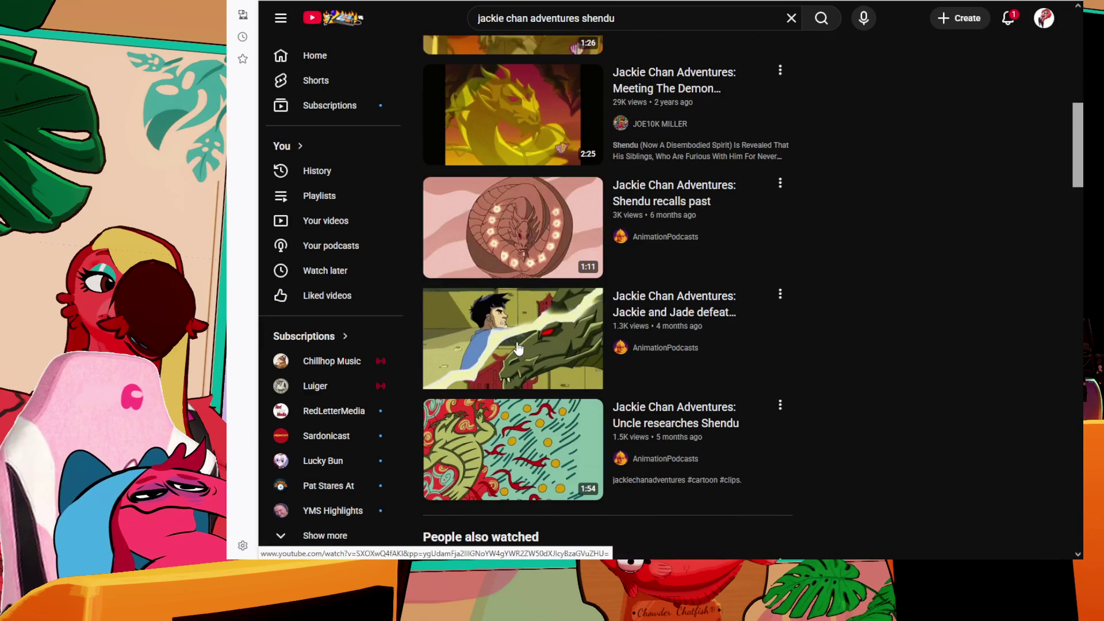
- Open 'Jackie and Jade defeat Shendu', skip ahead to about 0:51, and pause near the end
{"action": "left_click", "coordinate": [677, 313]}
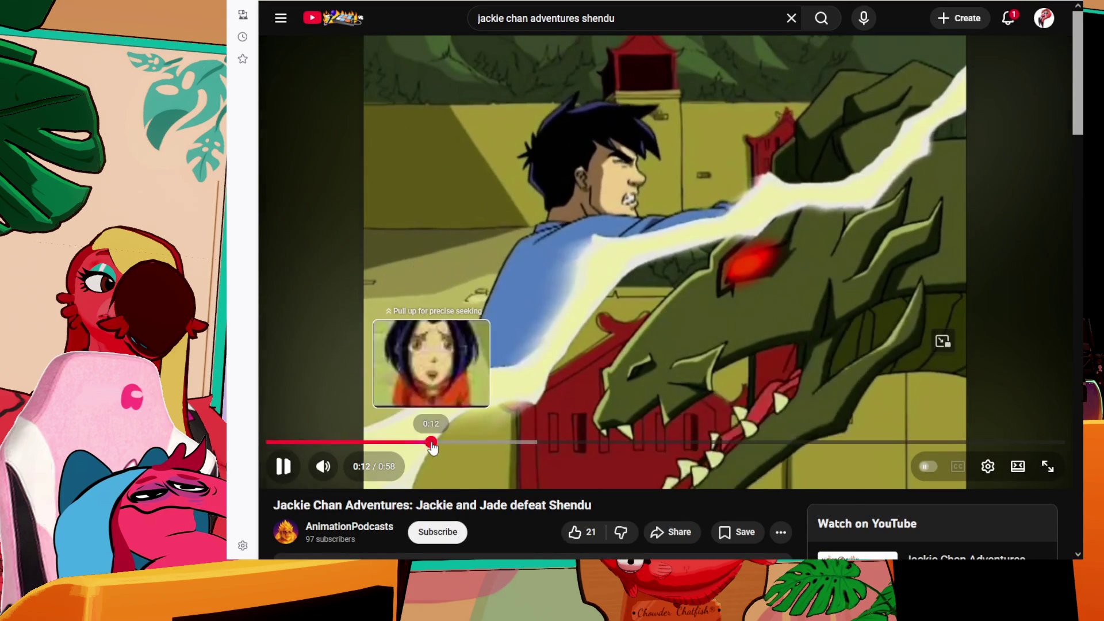
{"action": "left_click_drag", "start_coordinate": [431, 450], "coordinate": [594, 446]}
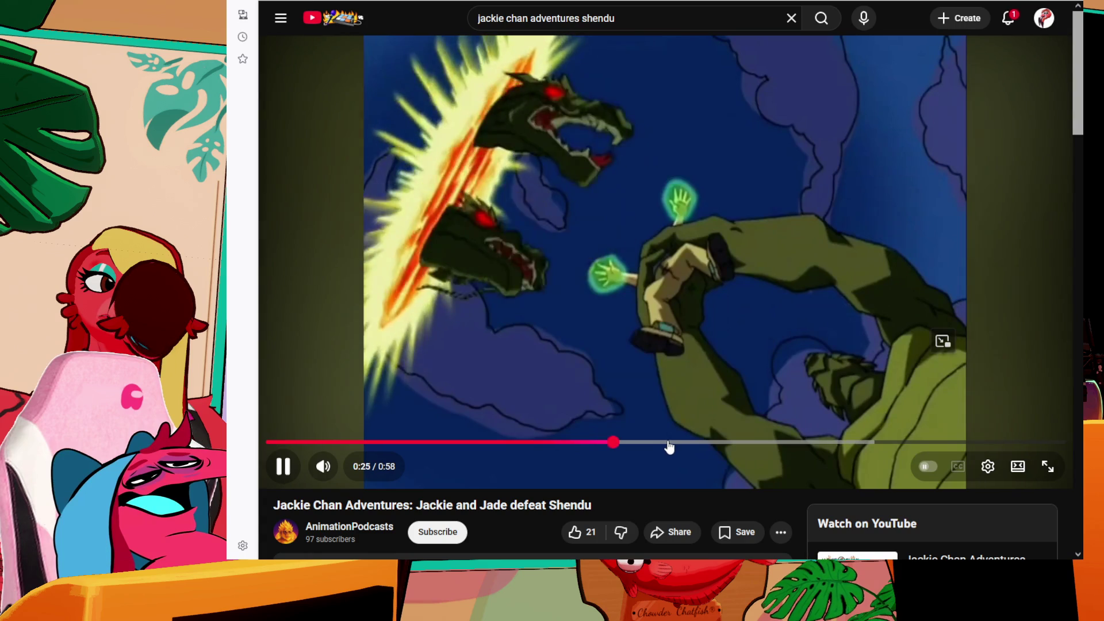
{"action": "left_click", "coordinate": [669, 447]}
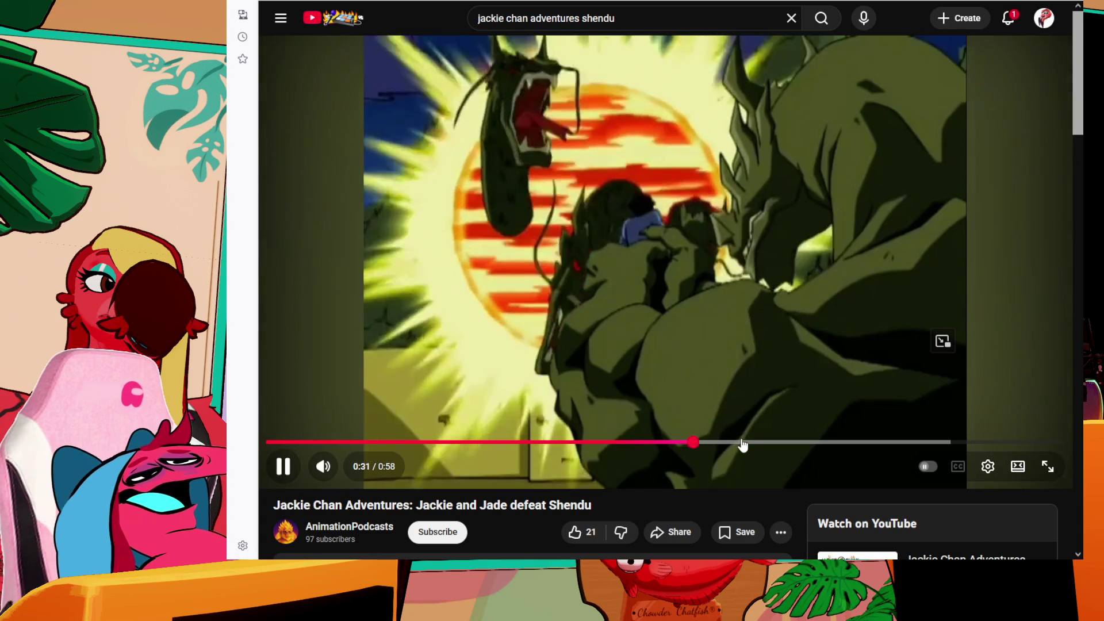
{"action": "left_click", "coordinate": [739, 446]}
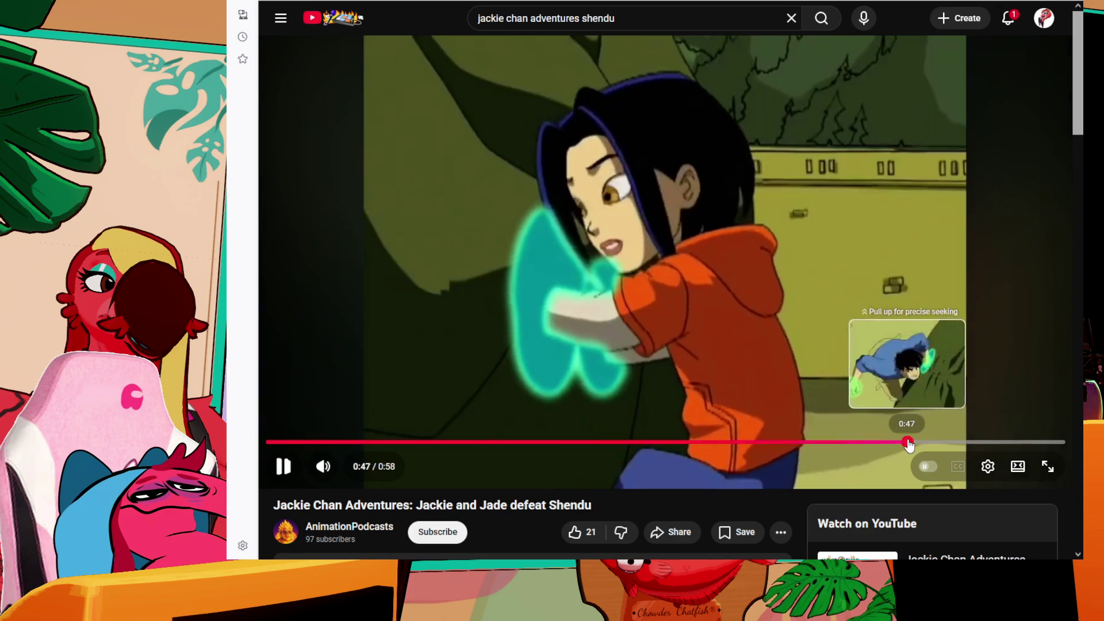
{"action": "left_click", "coordinate": [959, 442]}
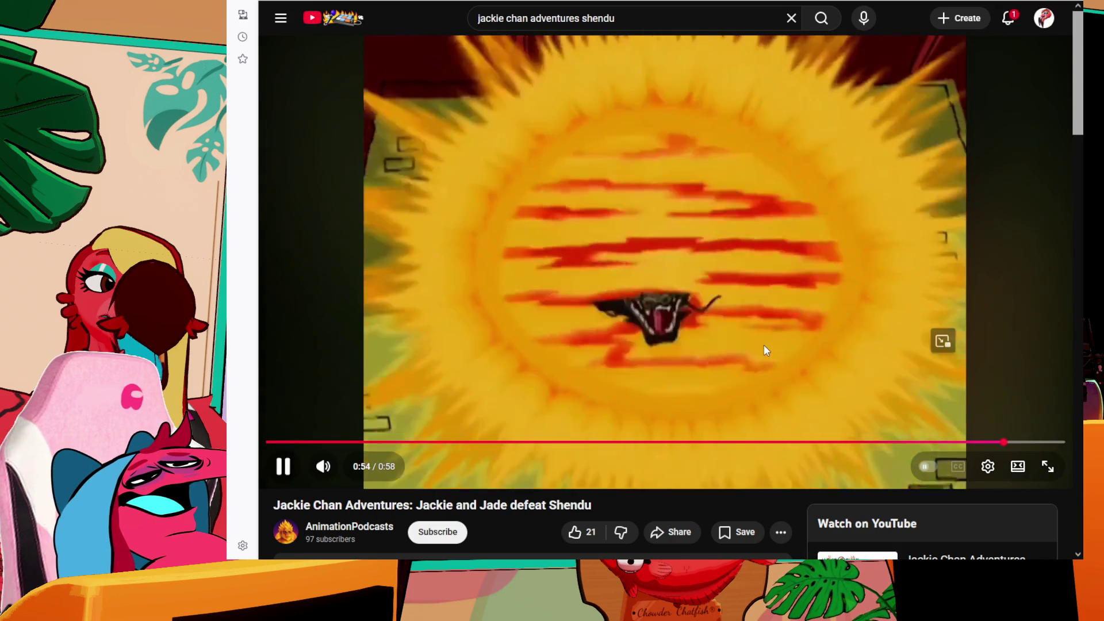
{"action": "left_click", "coordinate": [760, 343]}
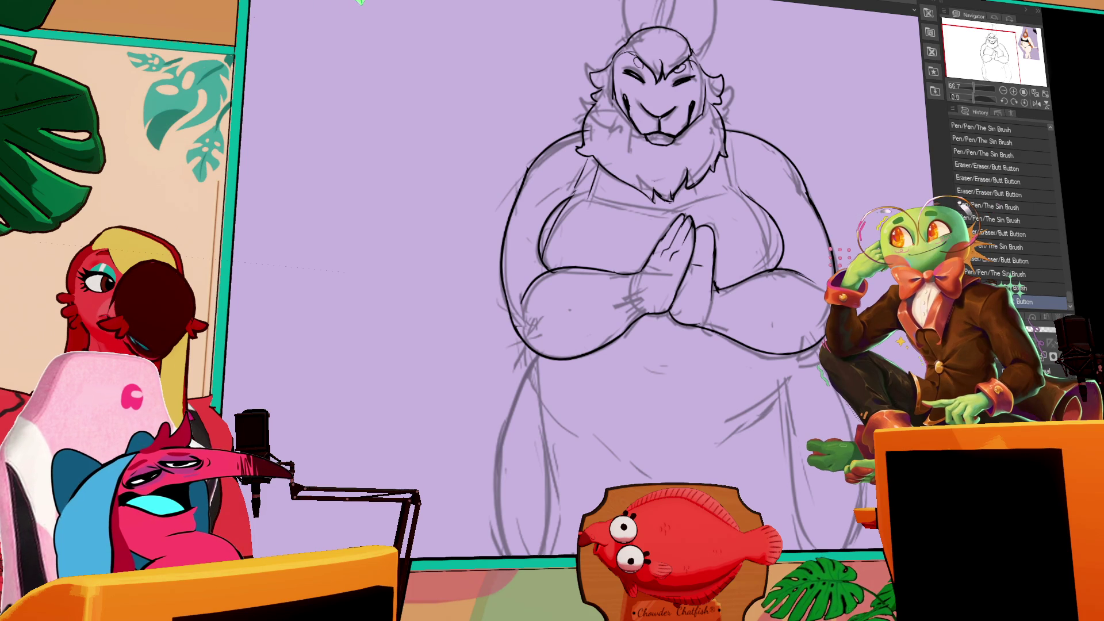
- Ink the rabbit ear's outline and redraw its right edge and inner line
{"action": "left_click_drag", "start_coordinate": [856, 3], "coordinate": [758, 133]}
{"action": "mouse_move", "coordinate": [521, 190]}
{"action": "left_mouse_down"}
{"action": "mouse_move", "coordinate": [571, 84]}
{"action": "mouse_move", "coordinate": [582, 142]}
{"action": "left_mouse_up"}
{"action": "left_click_drag", "start_coordinate": [578, 79], "coordinate": [569, 143]}
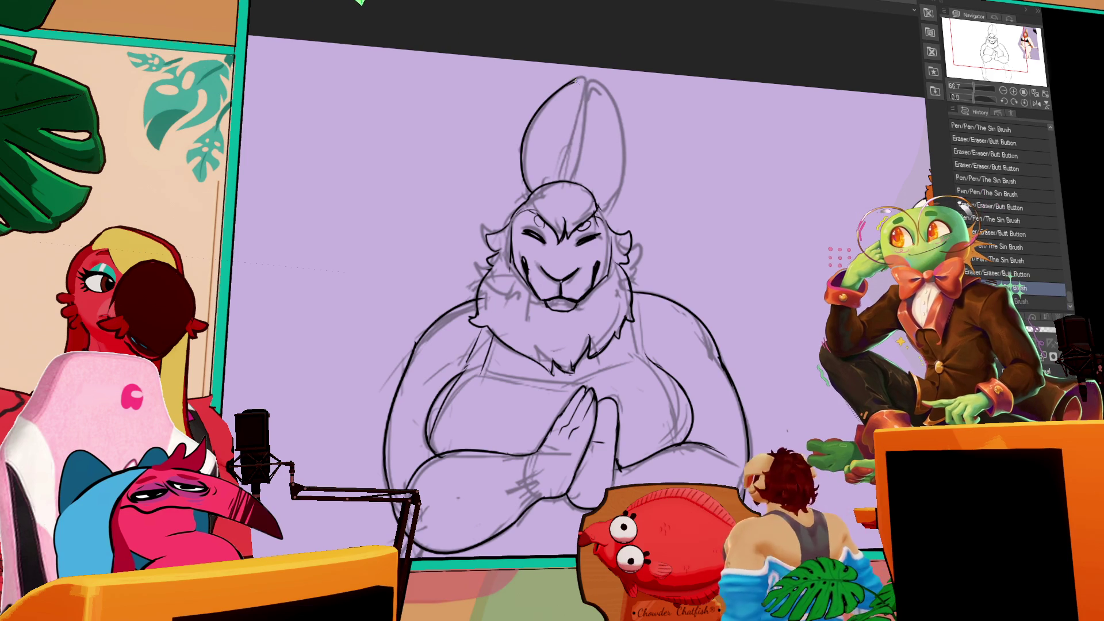
{"action": "left_click_drag", "start_coordinate": [579, 81], "coordinate": [563, 172]}
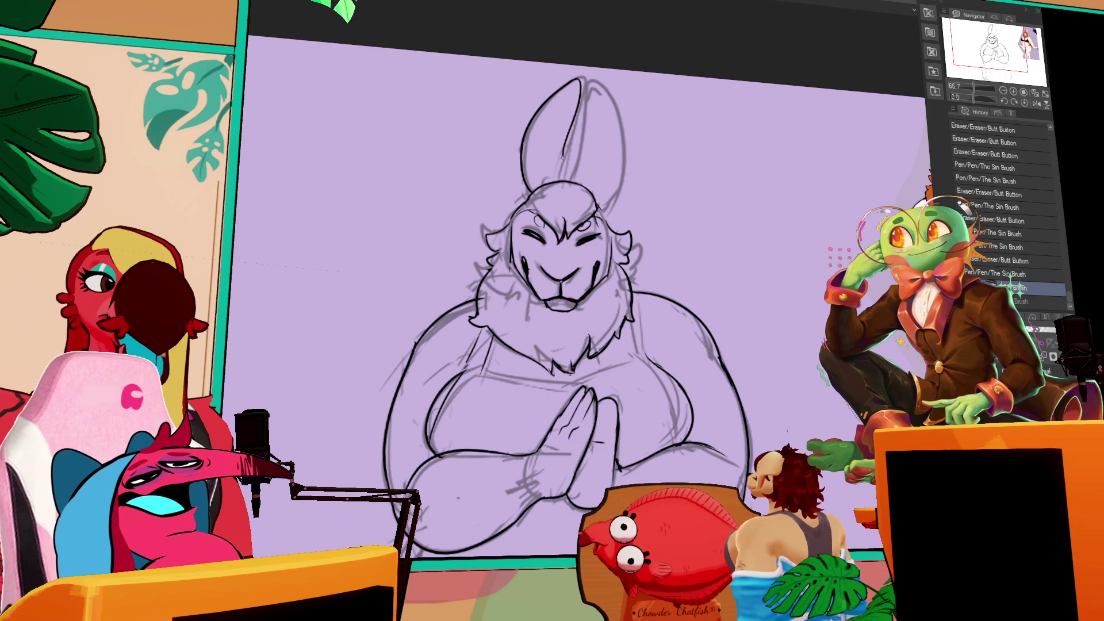
{"action": "left_click_drag", "start_coordinate": [578, 80], "coordinate": [549, 173]}
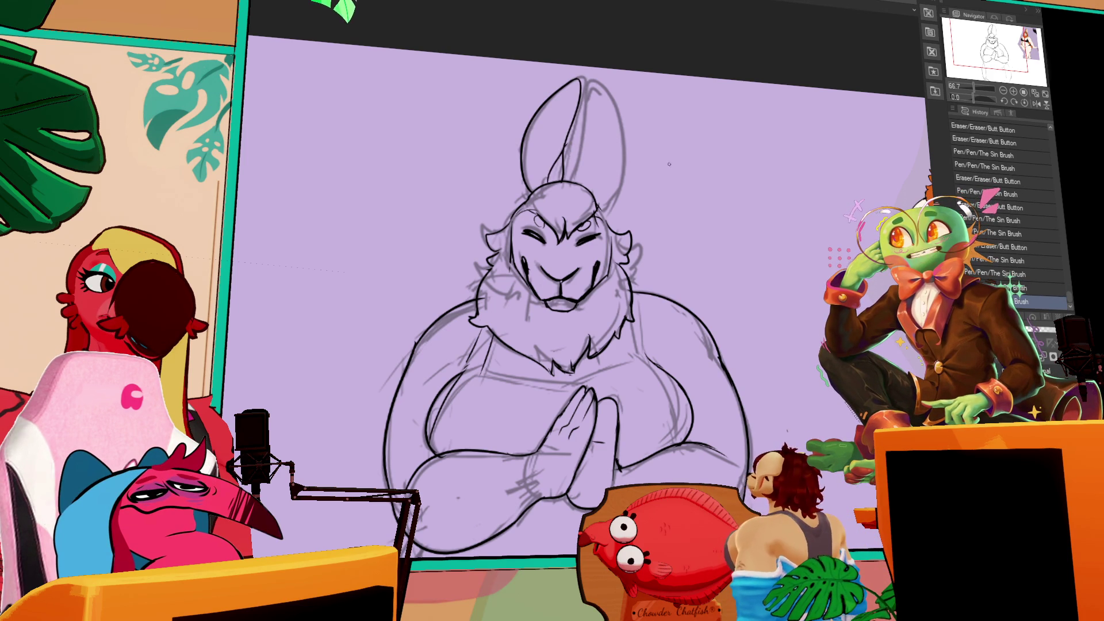
- Add short strokes along the ear's inner line and below the right ear
{"action": "left_click_drag", "start_coordinate": [669, 165], "coordinate": [764, 199]}
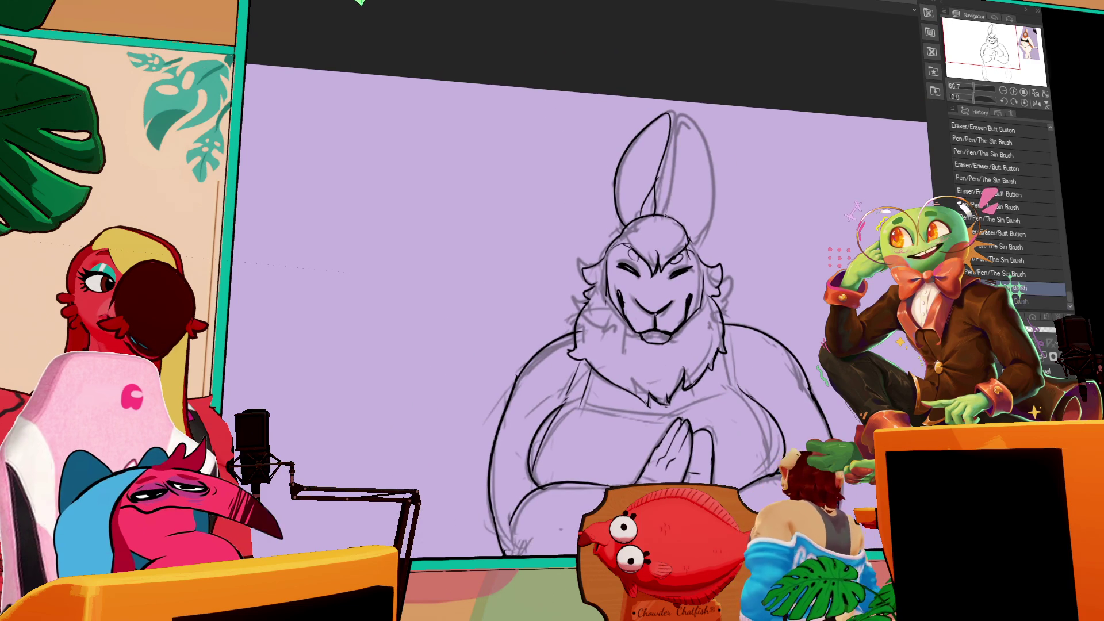
{"action": "mouse_move", "coordinate": [673, 161]}
{"action": "left_mouse_down"}
{"action": "mouse_move", "coordinate": [675, 197]}
{"action": "mouse_move", "coordinate": [673, 133]}
{"action": "left_mouse_up"}
{"action": "left_click_drag", "start_coordinate": [706, 173], "coordinate": [698, 233]}
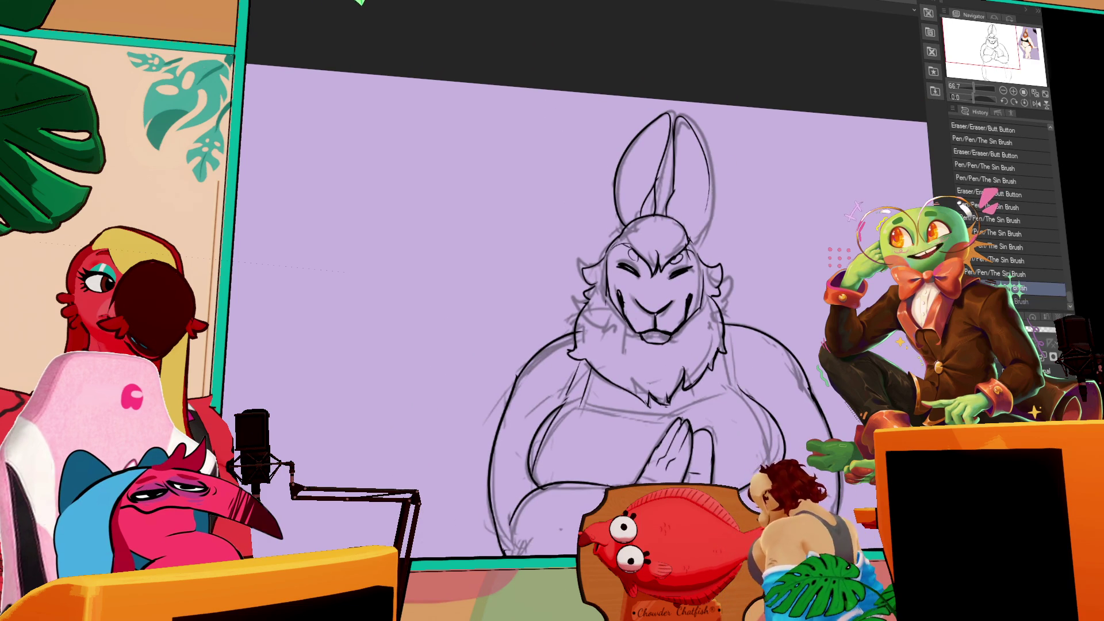
{"action": "key", "text": "ctrl+z"}
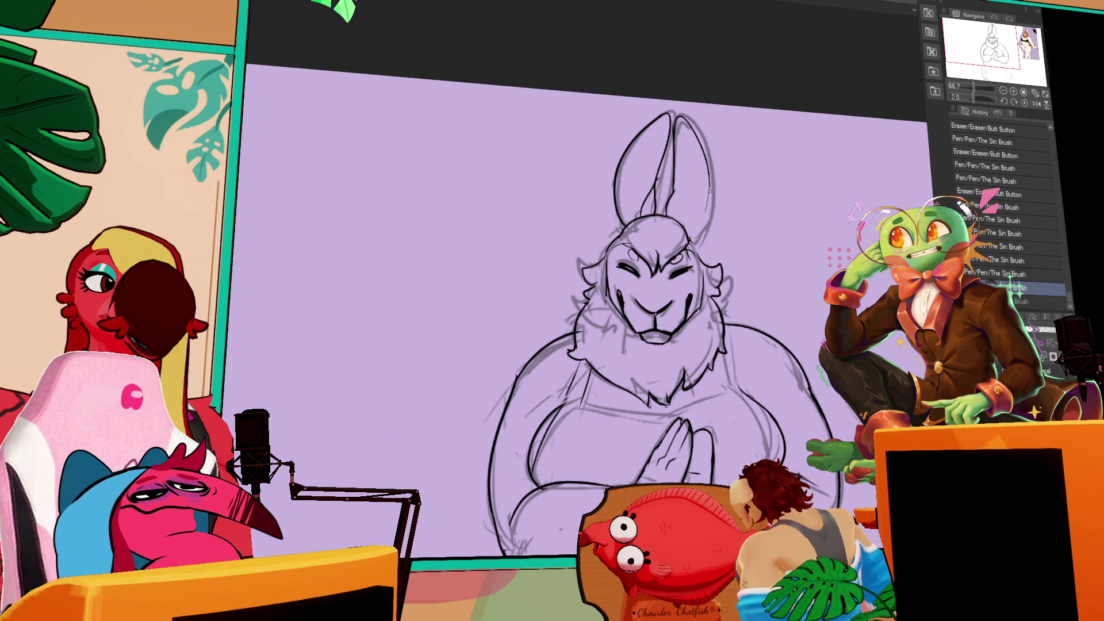
{"action": "key", "text": "ctrl+y"}
{"action": "key", "text": "ctrl+z"}
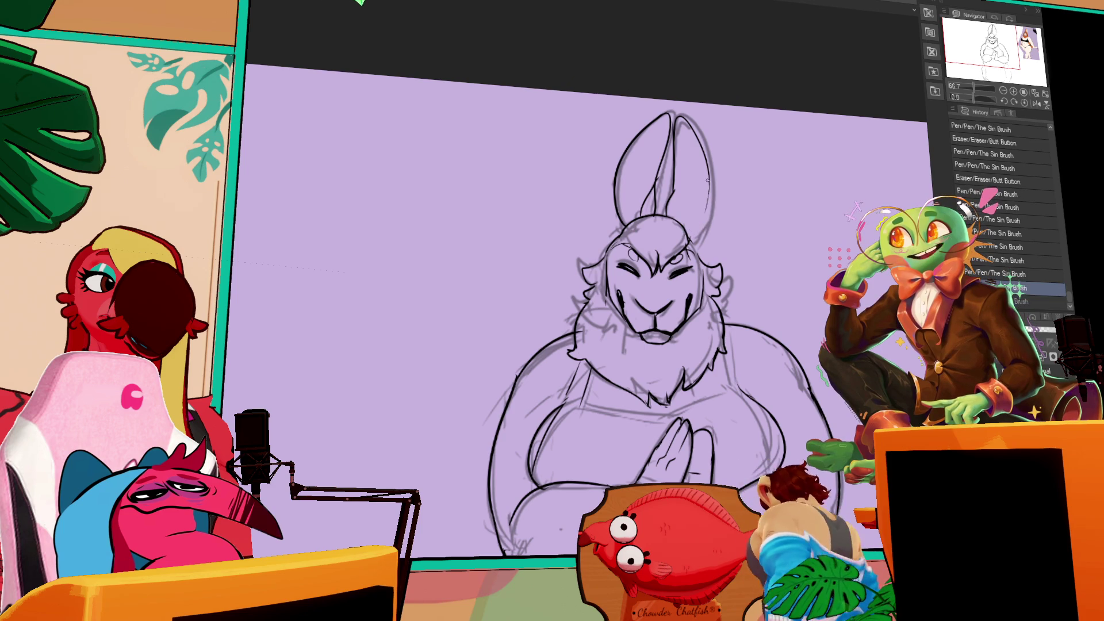
{"action": "key", "text": "ctrl+y"}
{"action": "key", "text": "ctrl+z"}
{"action": "key", "text": "ctrl+y"}
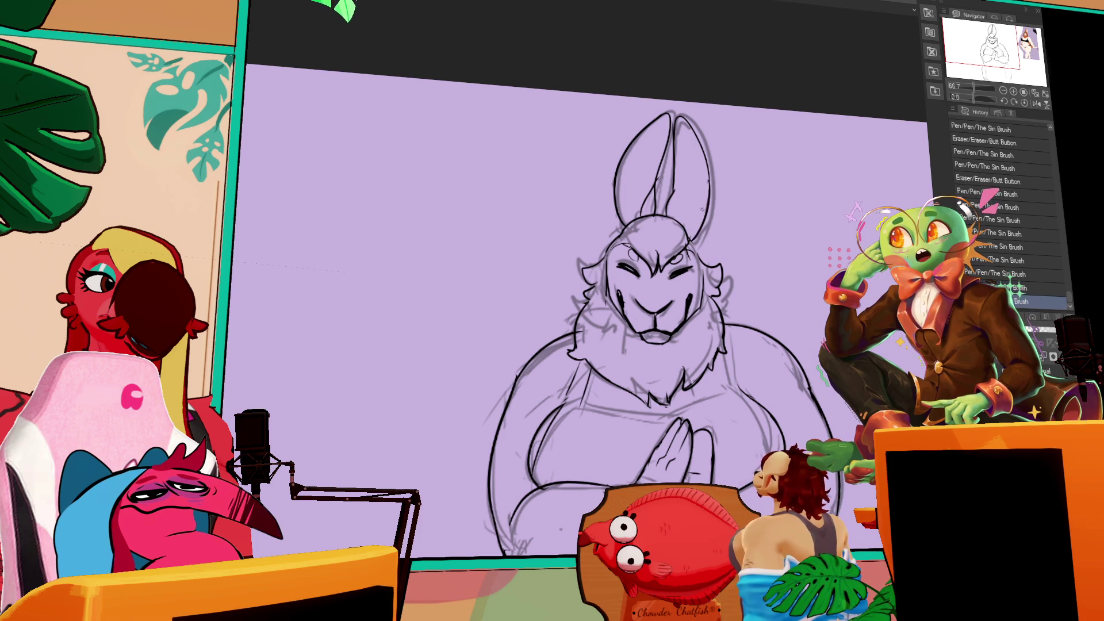
{"action": "left_click_drag", "start_coordinate": [709, 190], "coordinate": [690, 242]}
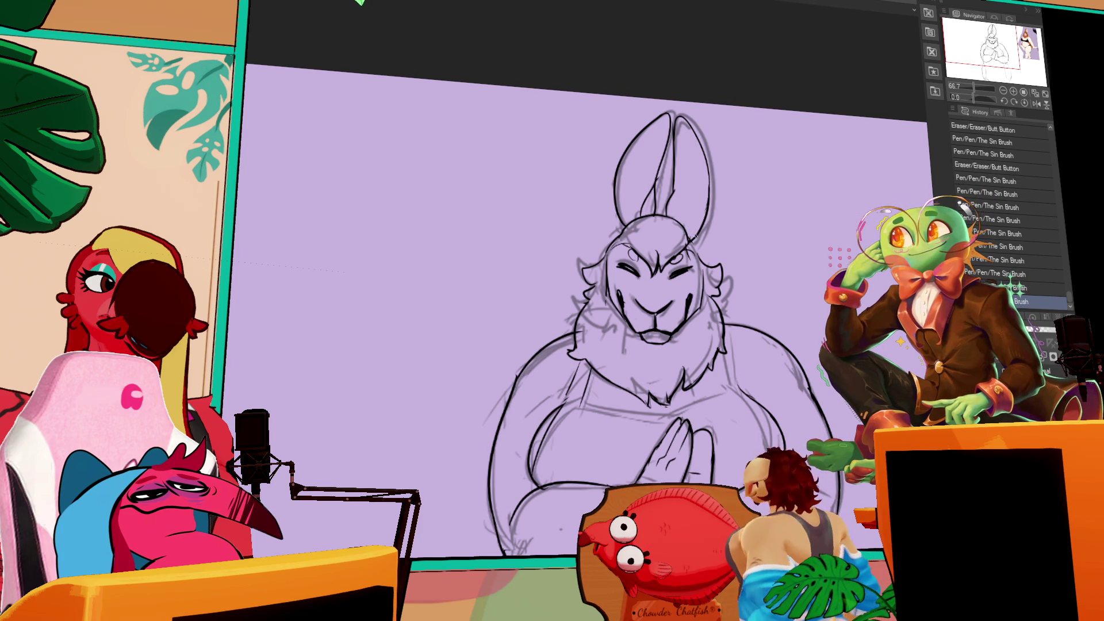
- Recenter on the rabbit's head and lasso-select the left ear
{"action": "left_click_drag", "start_coordinate": [760, 210], "coordinate": [746, 171]}
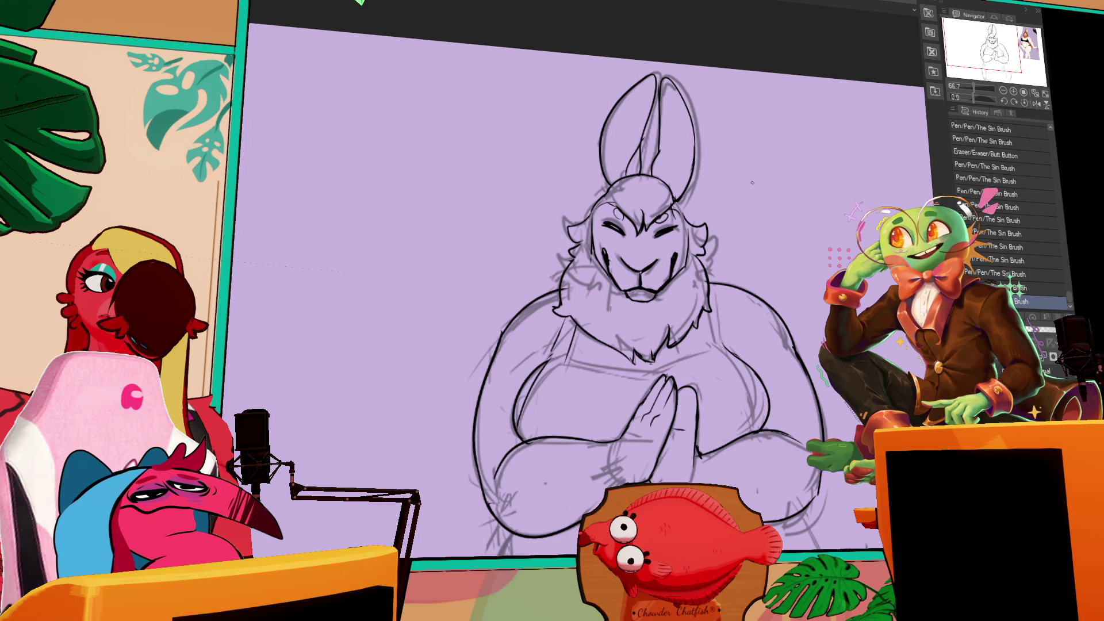
{"action": "left_click_drag", "start_coordinate": [752, 182], "coordinate": [747, 218]}
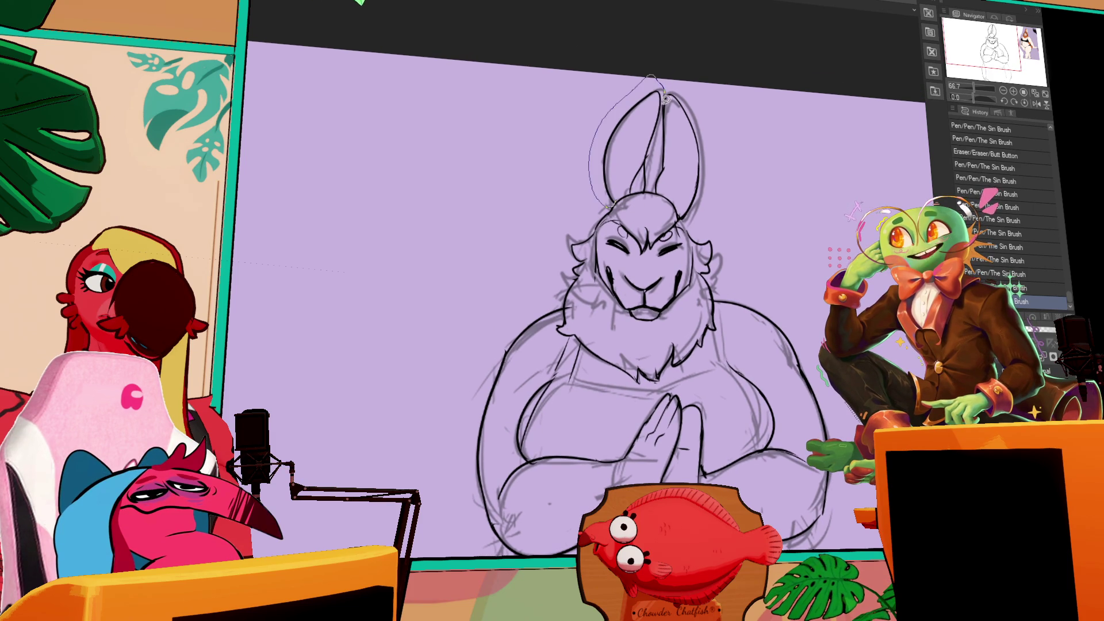
{"action": "left_click_drag", "start_coordinate": [635, 187], "coordinate": [650, 201]}
- Try rotating the selected left ear, cancel, move it slightly instead, then deselect
{"action": "left_click", "coordinate": [631, 236]}
{"action": "left_click_drag", "start_coordinate": [621, 150], "coordinate": [618, 147]}
{"action": "mouse_move", "coordinate": [654, 201]}
{"action": "left_mouse_down"}
{"action": "mouse_move", "coordinate": [647, 194]}
{"action": "mouse_move", "coordinate": [668, 166]}
{"action": "left_mouse_up"}
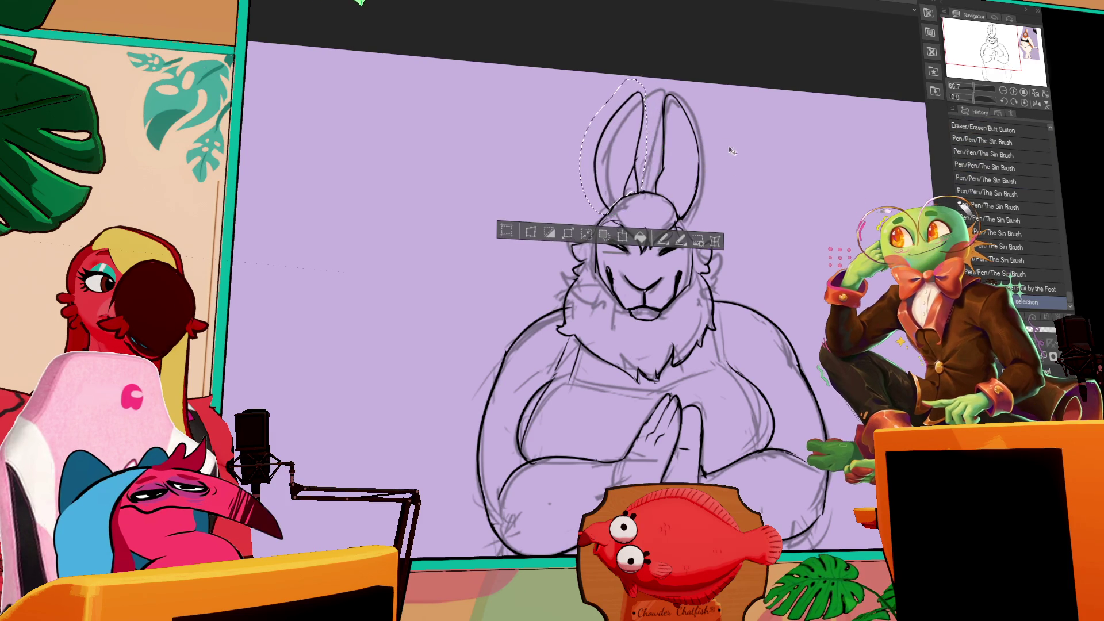
{"action": "key", "text": "Escape"}
{"action": "left_click_drag", "start_coordinate": [637, 208], "coordinate": [640, 206]}
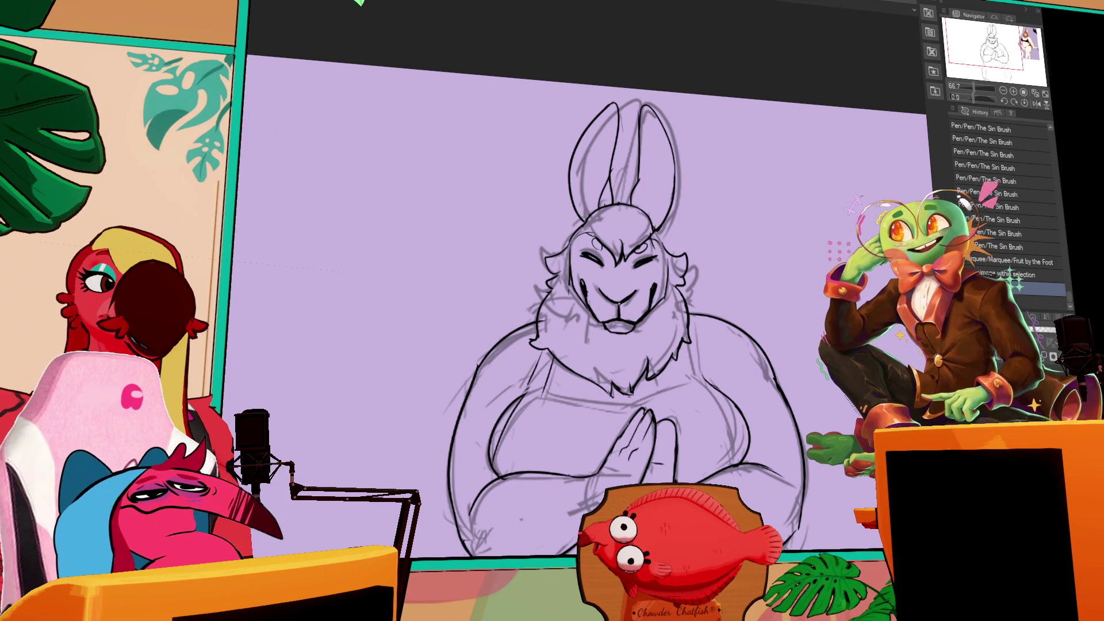
{"action": "key", "text": "ctrl+d"}
- Make tiny alternating pen and eraser fixes to the ear linework
{"action": "left_click", "coordinate": [635, 270]}
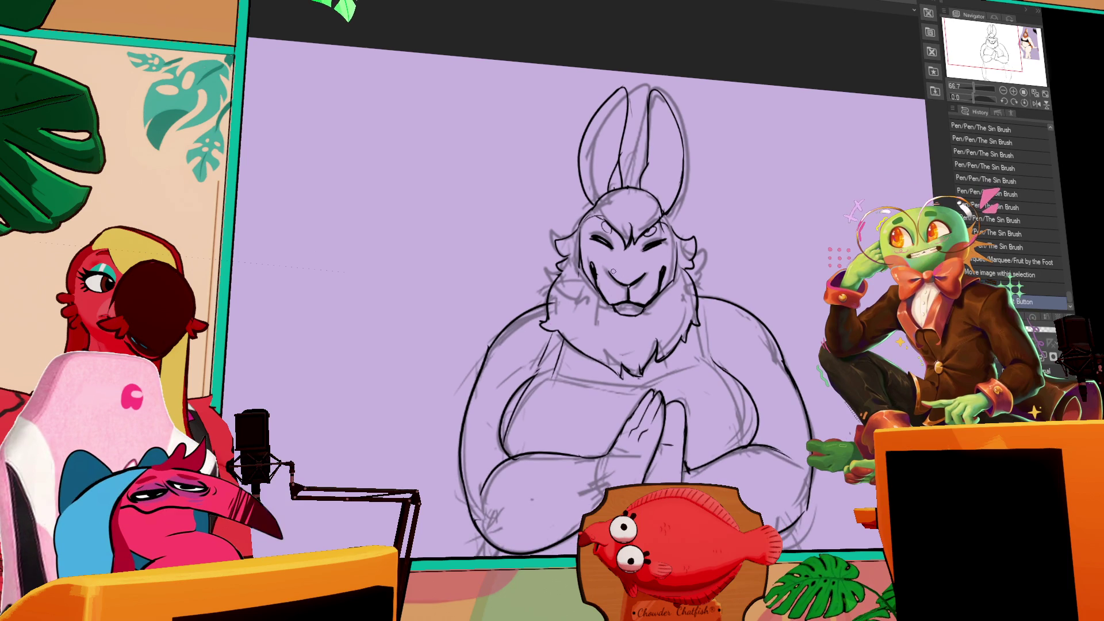
{"action": "left_click", "coordinate": [636, 271]}
{"action": "left_click", "coordinate": [636, 270]}
{"action": "left_click", "coordinate": [635, 271]}
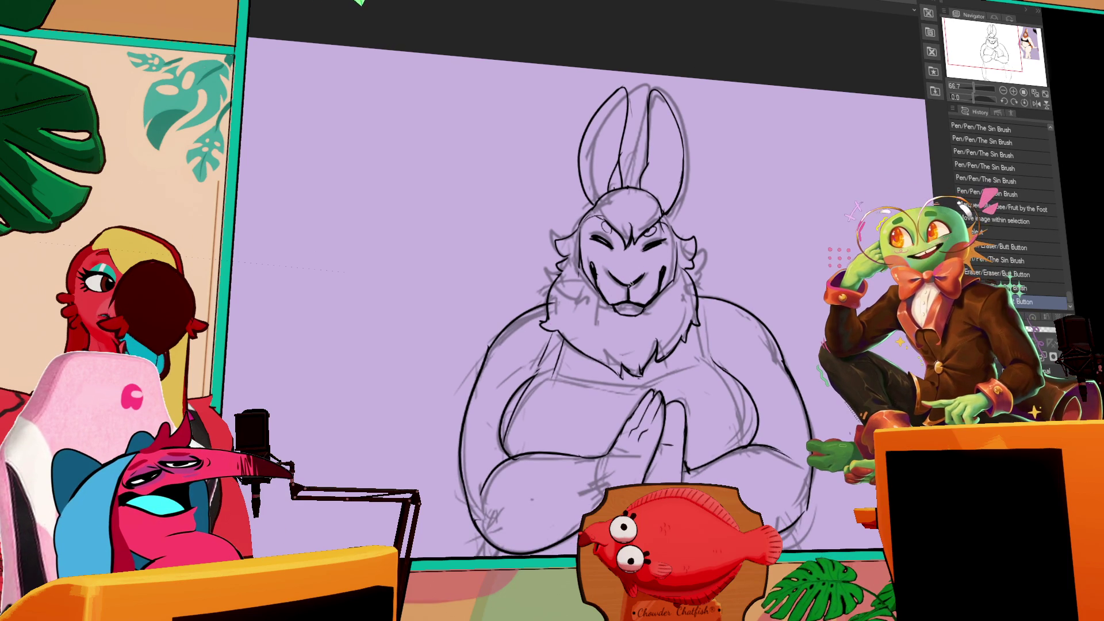
{"action": "left_click", "coordinate": [636, 272]}
{"action": "left_click", "coordinate": [635, 272]}
{"action": "left_click", "coordinate": [635, 272]}
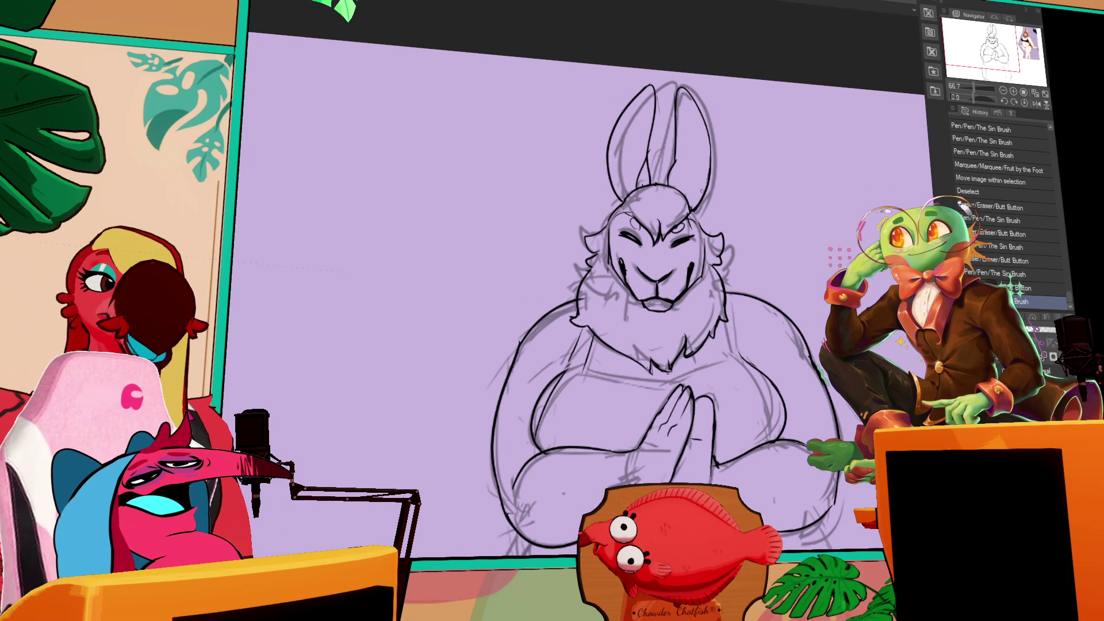
{"action": "left_click", "coordinate": [688, 207]}
{"action": "left_click", "coordinate": [688, 208]}
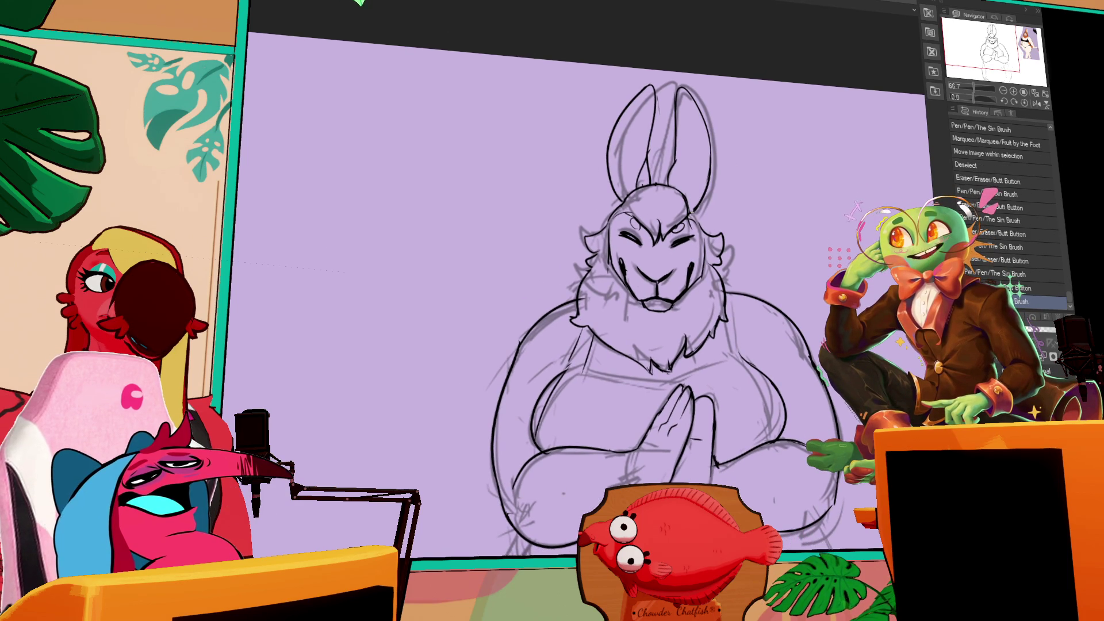
{"action": "left_click", "coordinate": [694, 216]}
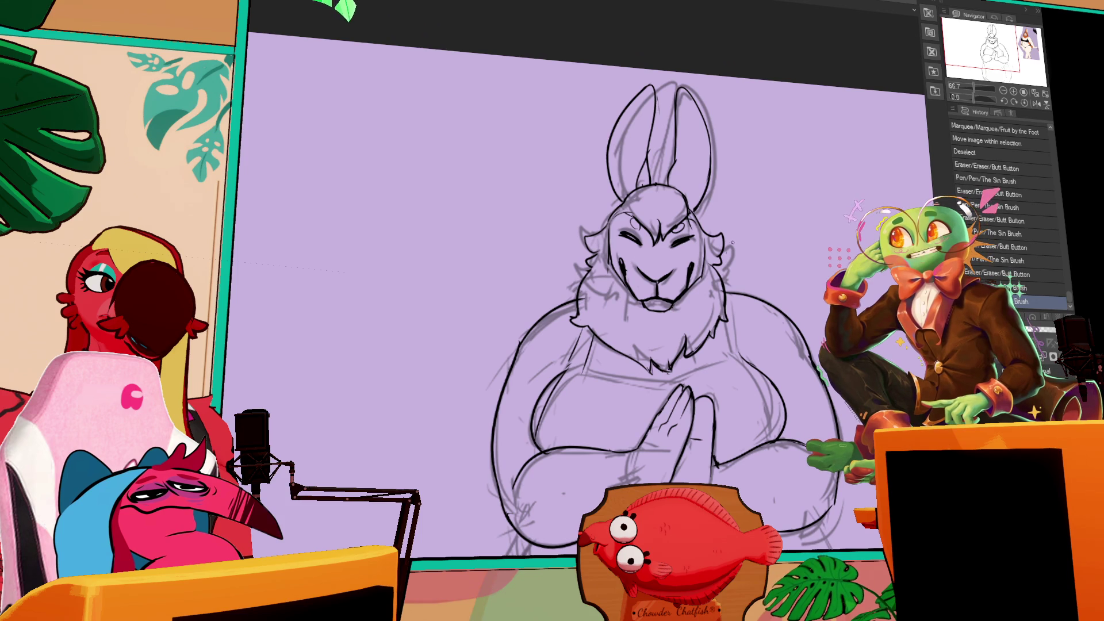
- Touch up the rabbit's chest lines, alternating eraser and pen strokes
{"action": "key", "text": "e"}
{"action": "left_click_drag", "start_coordinate": [688, 348], "coordinate": [690, 349]}
{"action": "mouse_move", "coordinate": [687, 348]}
{"action": "left_mouse_down"}
{"action": "mouse_move", "coordinate": [698, 366]}
{"action": "mouse_move", "coordinate": [693, 358]}
{"action": "left_mouse_up"}
{"action": "key", "text": "p"}
{"action": "key", "text": "e"}
{"action": "key", "text": "ctrl+z"}
{"action": "mouse_move", "coordinate": [715, 307]}
{"action": "left_mouse_down"}
{"action": "mouse_move", "coordinate": [753, 265]}
{"action": "mouse_move", "coordinate": [741, 246]}
{"action": "mouse_move", "coordinate": [747, 267]}
{"action": "left_mouse_up"}
- Touch up the right neck line and erase stray bits of line
{"action": "left_click_drag", "start_coordinate": [739, 230], "coordinate": [752, 276]}
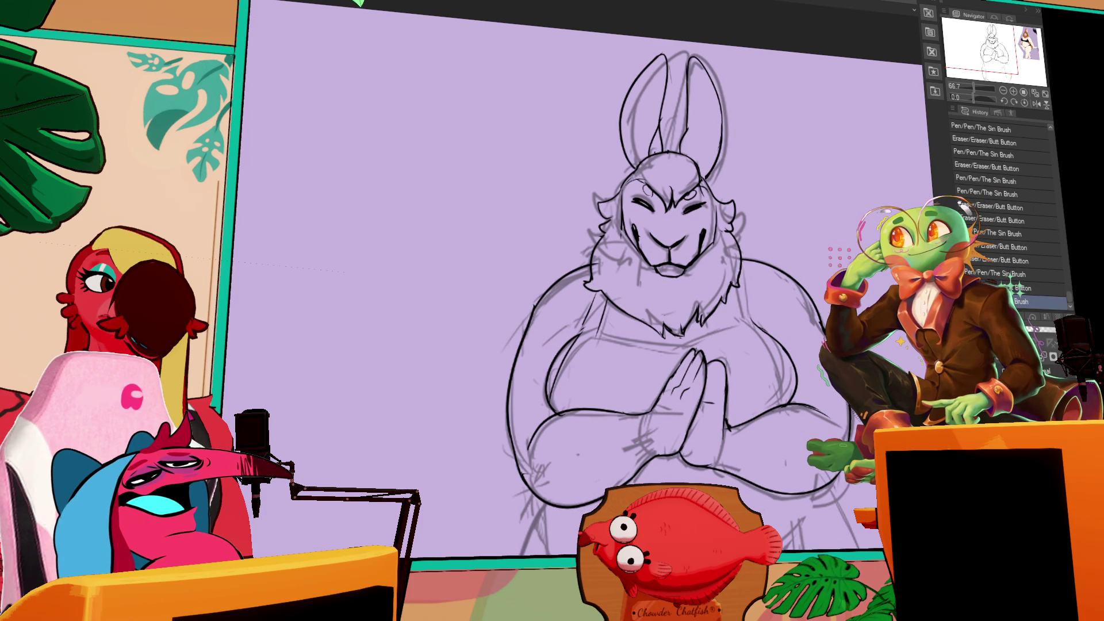
{"action": "left_click_drag", "start_coordinate": [836, 214], "coordinate": [780, 216]}
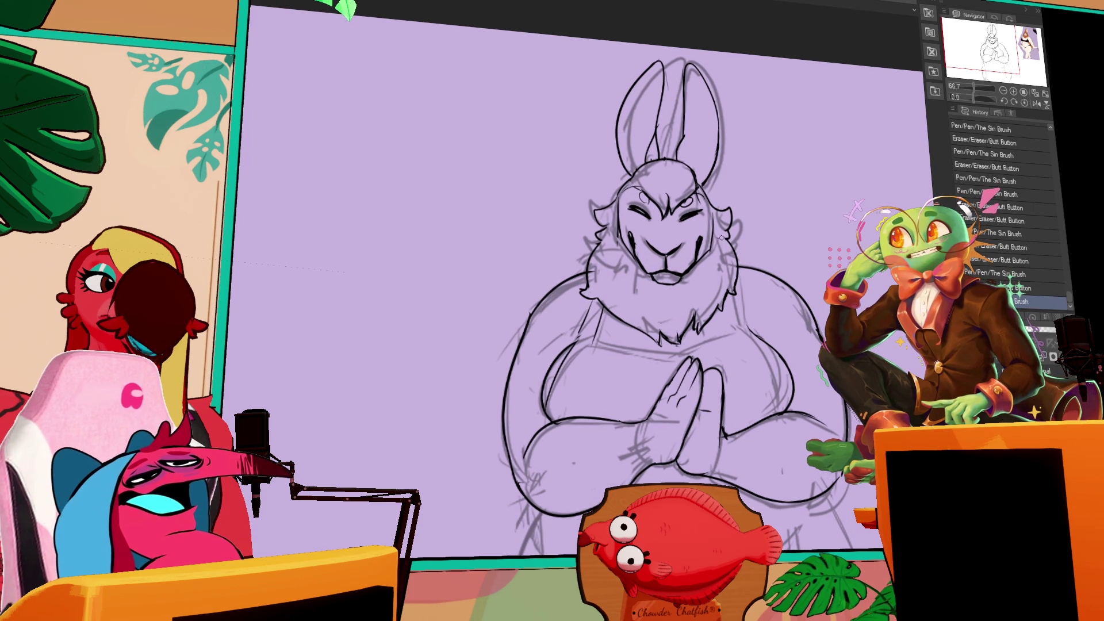
{"action": "left_click_drag", "start_coordinate": [719, 240], "coordinate": [725, 243]}
{"action": "mouse_move", "coordinate": [842, 191]}
{"action": "left_mouse_down"}
{"action": "mouse_move", "coordinate": [817, 155]}
{"action": "mouse_move", "coordinate": [777, 136]}
{"action": "left_mouse_up"}
- Pan down and ink the lower-left outline of the rabbit's body
{"action": "left_click_drag", "start_coordinate": [762, 327], "coordinate": [759, 205]}
{"action": "left_click_drag", "start_coordinate": [445, 289], "coordinate": [452, 508]}
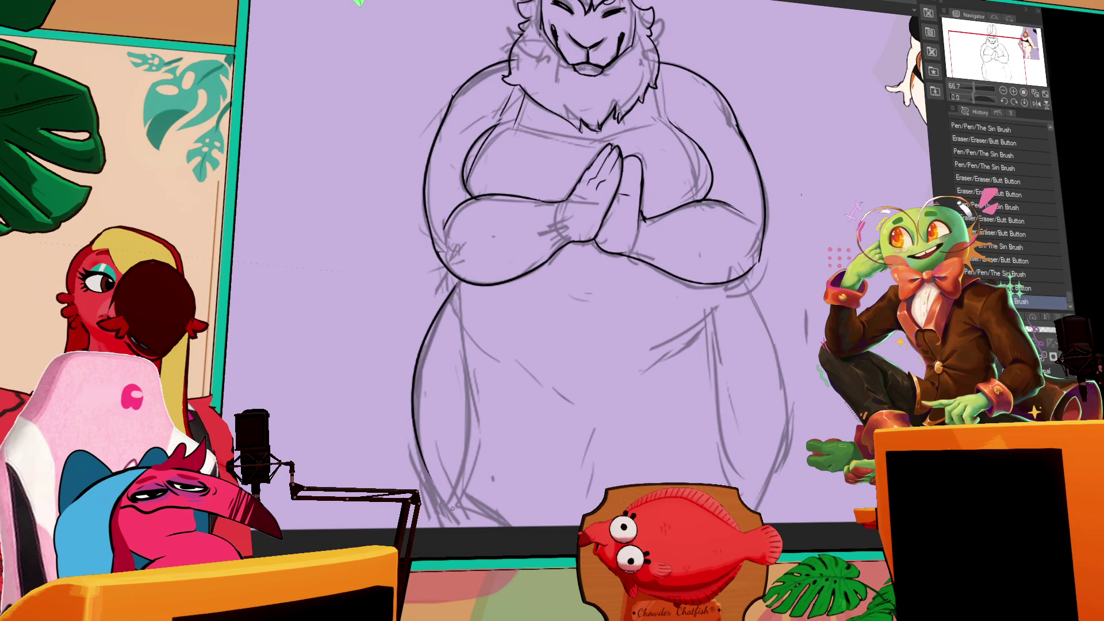
{"action": "left_click_drag", "start_coordinate": [425, 469], "coordinate": [457, 527]}
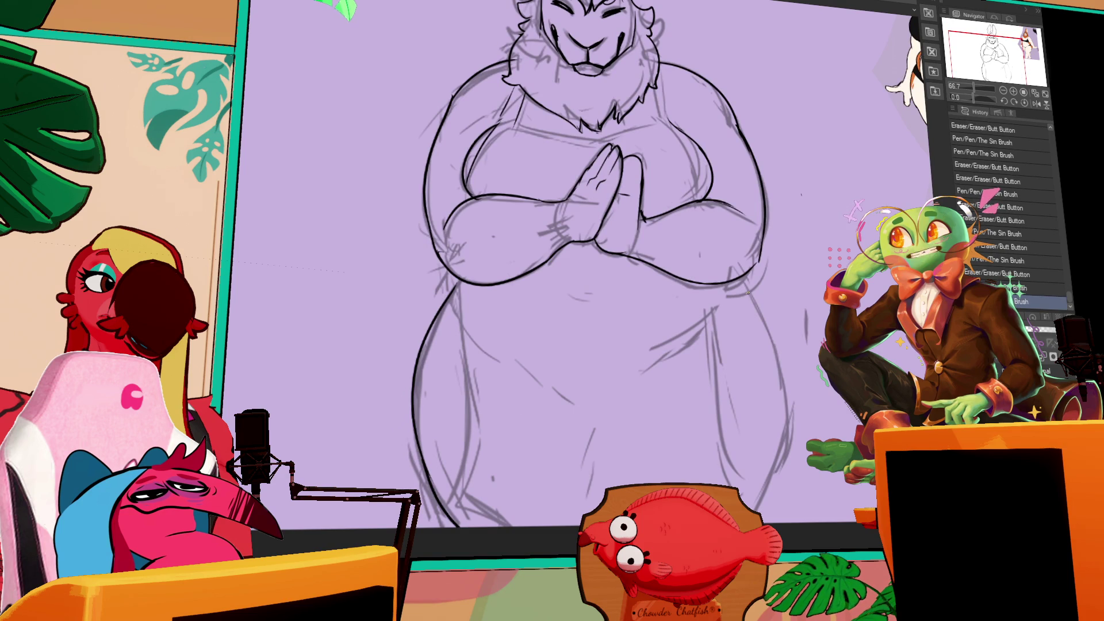
- Ink and darken the lower-right body outline, erasing a small mark beside it
{"action": "left_click_drag", "start_coordinate": [750, 324], "coordinate": [765, 510]}
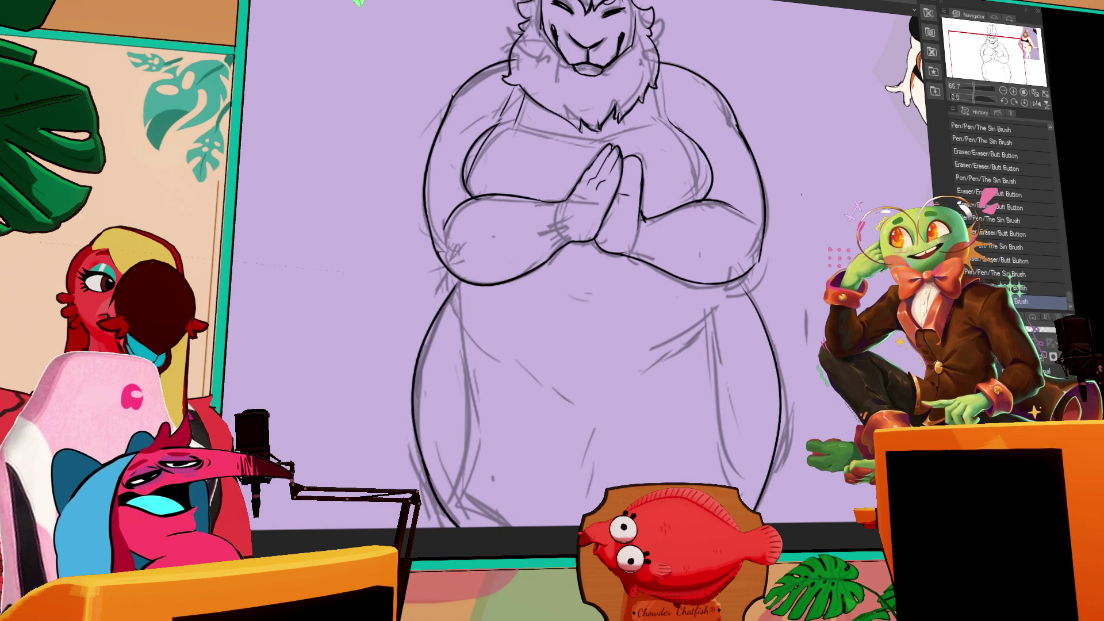
{"action": "key", "text": "ctrl+z"}
{"action": "key", "text": "ctrl+y"}
{"action": "key", "text": "ctrl+z"}
{"action": "key", "text": "ctrl+y"}
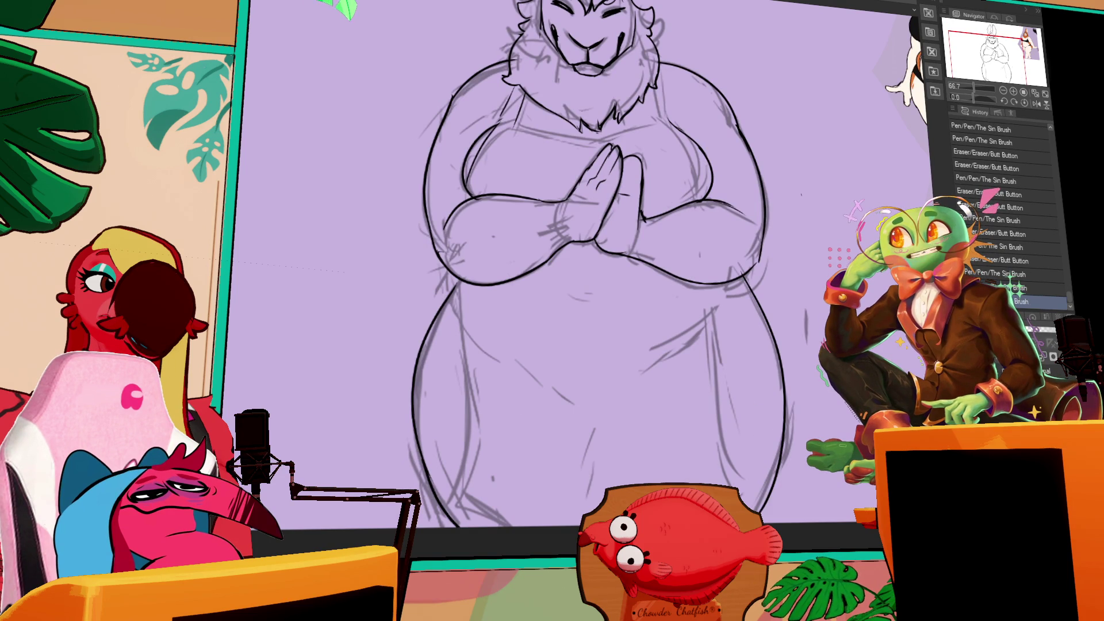
{"action": "left_click_drag", "start_coordinate": [767, 402], "coordinate": [777, 469]}
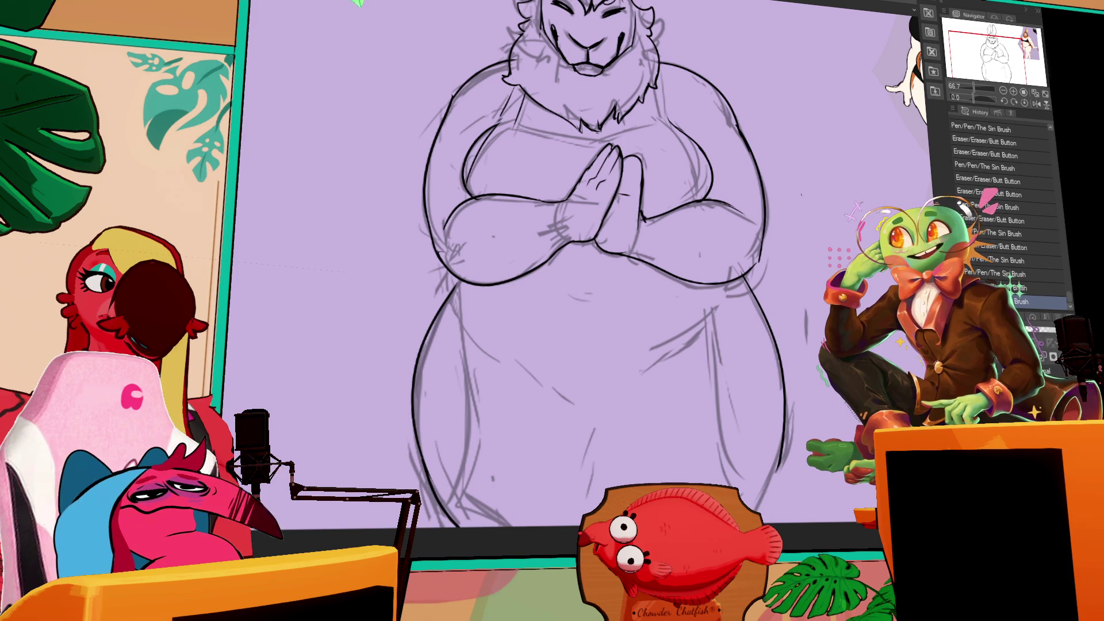
{"action": "key", "text": "ctrl+z"}
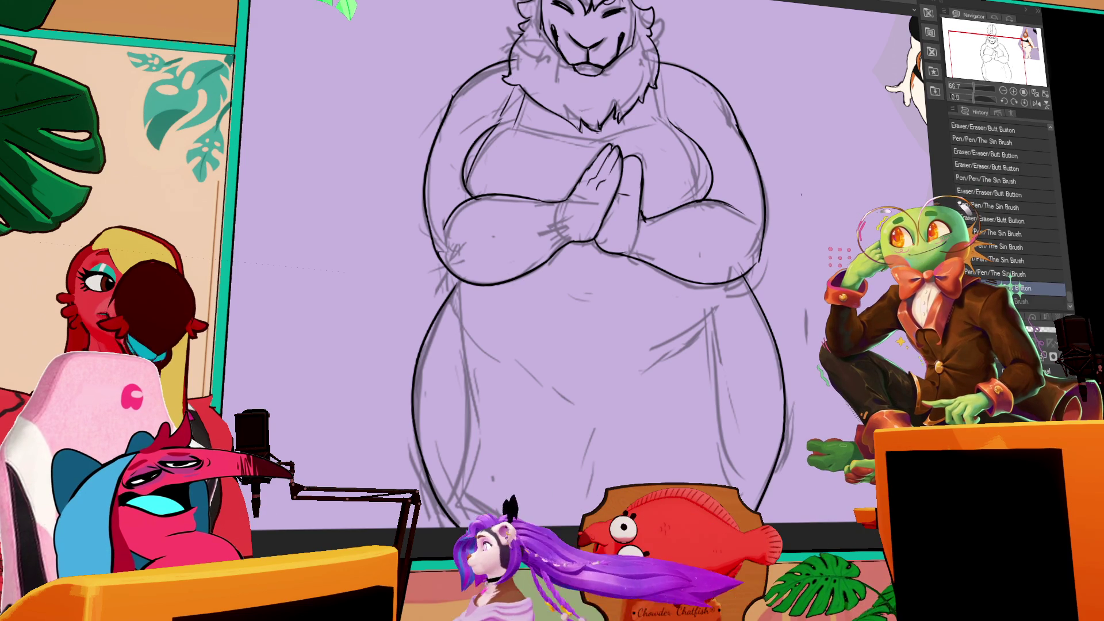
{"action": "key", "text": "ctrl+y"}
{"action": "mouse_move", "coordinate": [764, 486]}
{"action": "left_mouse_down"}
{"action": "mouse_move", "coordinate": [760, 511]}
{"action": "mouse_move", "coordinate": [766, 442]}
{"action": "left_mouse_up"}
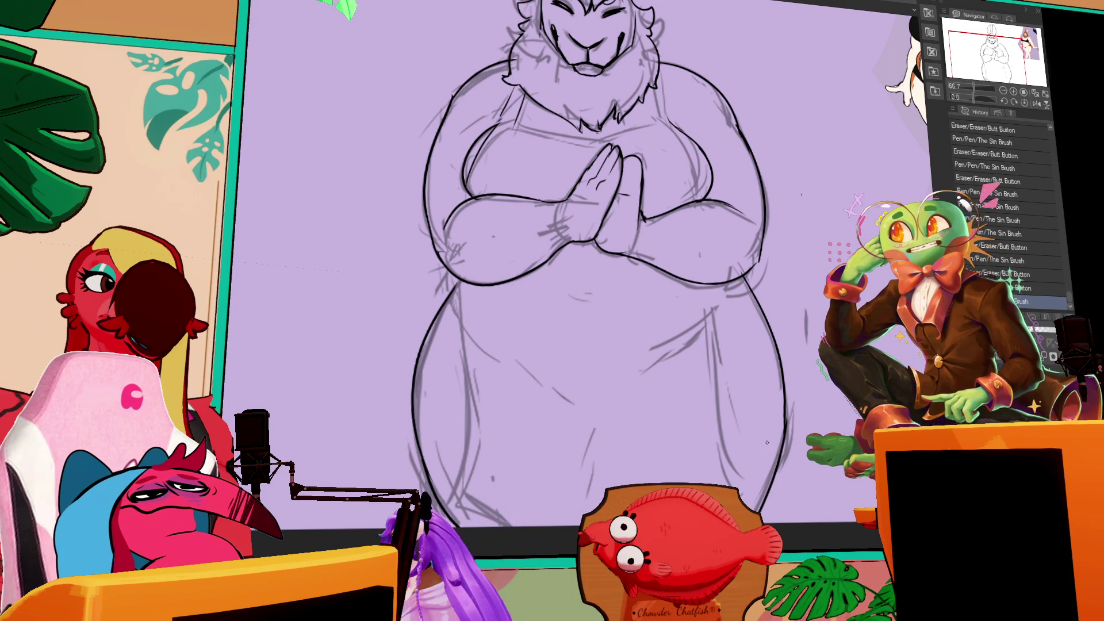
{"action": "key", "text": "ctrl+z"}
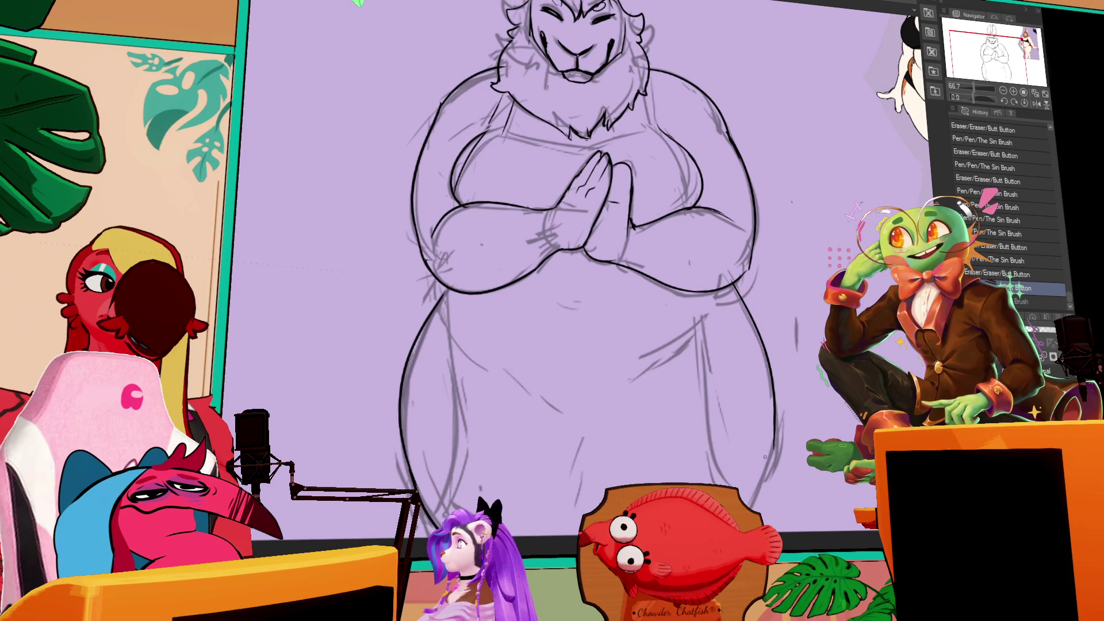
{"action": "key", "text": "ctrl+y"}
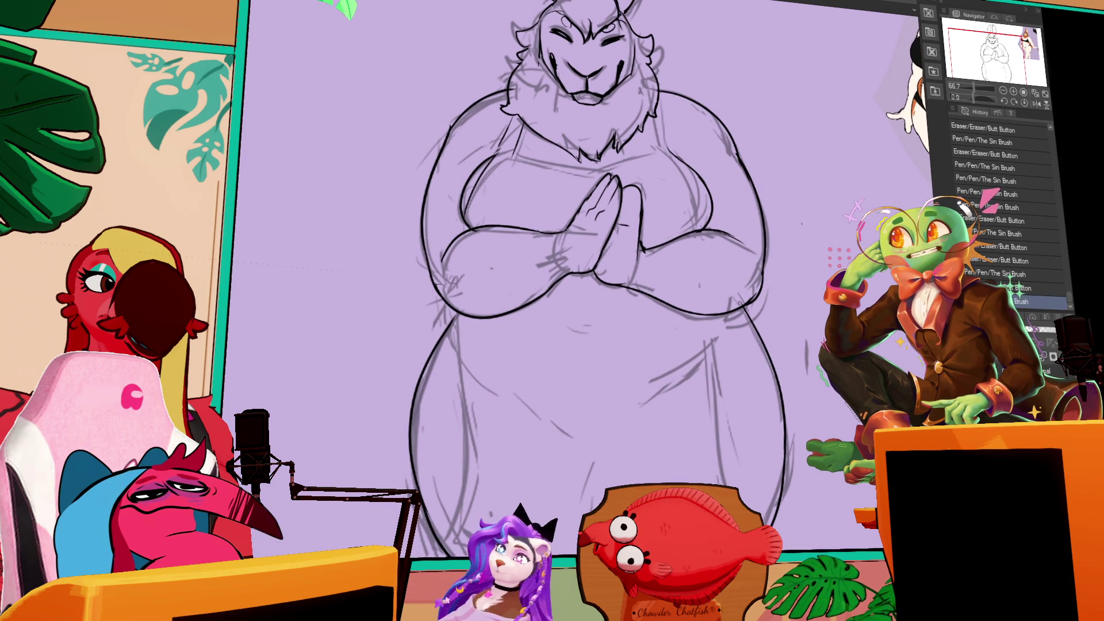
{"action": "left_click_drag", "start_coordinate": [747, 278], "coordinate": [753, 421]}
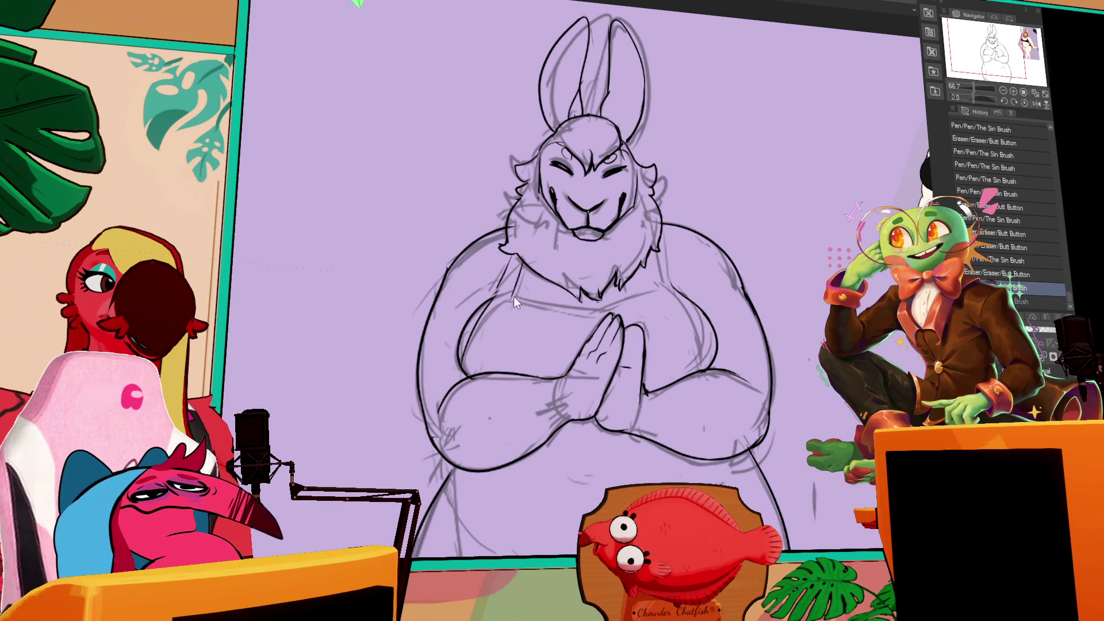
- Replace the diagonal chest line with fur strokes along the right shoulder and neck
{"action": "mouse_move", "coordinate": [504, 294]}
{"action": "left_mouse_down"}
{"action": "mouse_move", "coordinate": [606, 319]}
{"action": "mouse_move", "coordinate": [657, 295]}
{"action": "mouse_move", "coordinate": [648, 299]}
{"action": "left_mouse_up"}
{"action": "key", "text": "ctrl+z"}
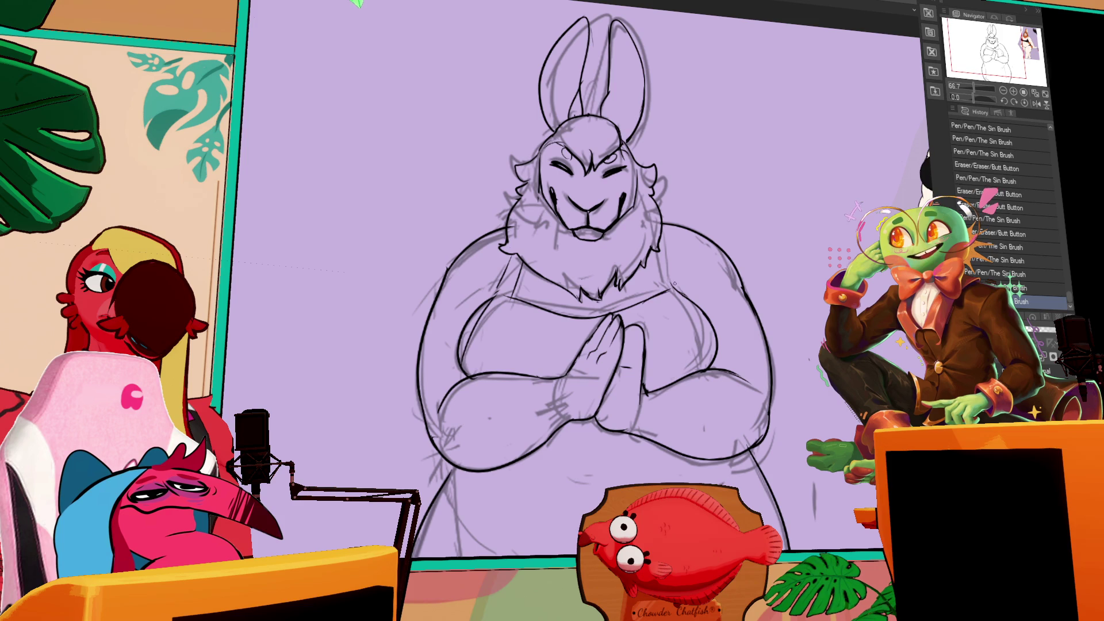
{"action": "key", "text": "ctrl+z"}
{"action": "left_click_drag", "start_coordinate": [662, 238], "coordinate": [679, 295]}
{"action": "mouse_move", "coordinate": [661, 246]}
{"action": "left_mouse_down"}
{"action": "mouse_move", "coordinate": [667, 294]}
{"action": "mouse_move", "coordinate": [691, 271]}
{"action": "mouse_move", "coordinate": [665, 285]}
{"action": "mouse_move", "coordinate": [675, 295]}
{"action": "left_mouse_up"}
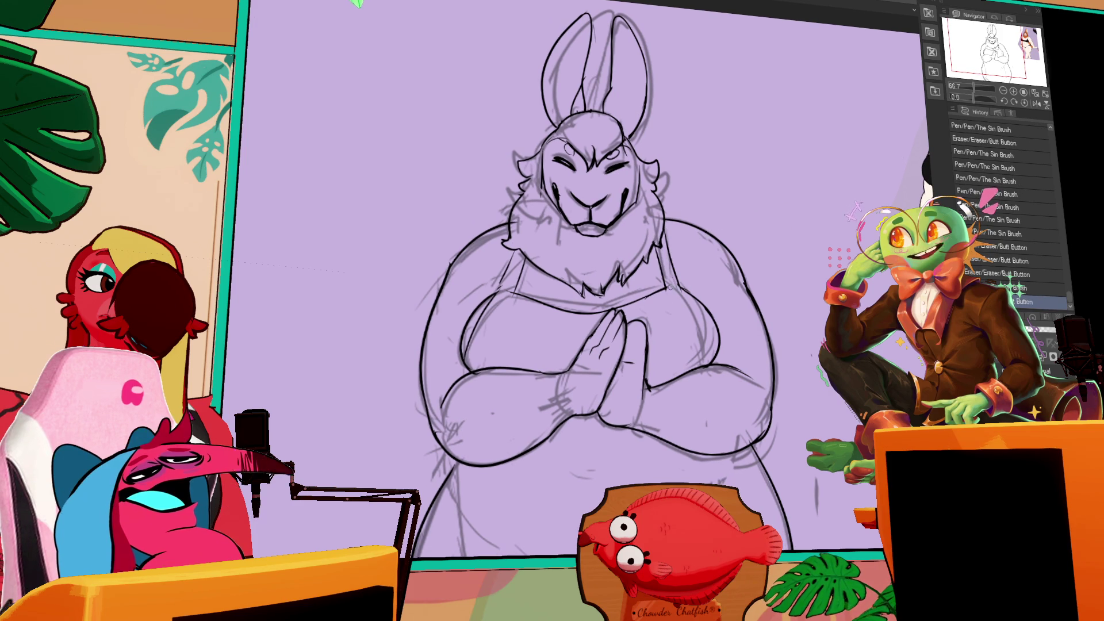
- Add small chest fur strokes and erase stray lines by the right shoulder
{"action": "left_click_drag", "start_coordinate": [665, 196], "coordinate": [741, 199]}
{"action": "left_click_drag", "start_coordinate": [586, 270], "coordinate": [601, 255]}
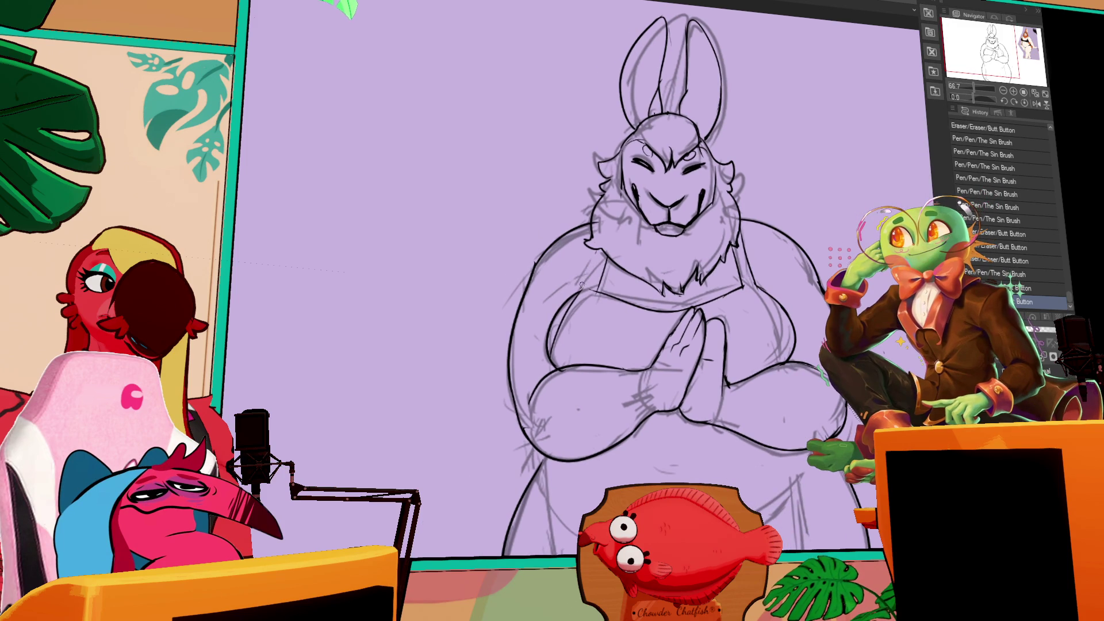
{"action": "left_click_drag", "start_coordinate": [678, 276], "coordinate": [675, 290]}
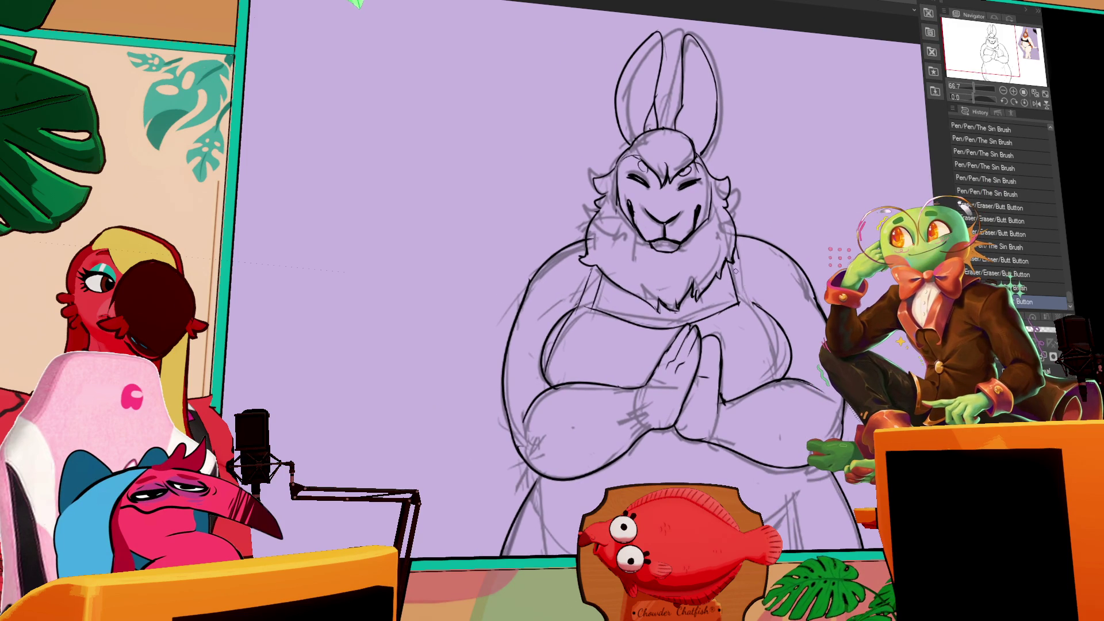
{"action": "left_click_drag", "start_coordinate": [731, 269], "coordinate": [740, 291]}
- Touch up a line near the rabbit's pressed-together hands
{"action": "left_click_drag", "start_coordinate": [662, 356], "coordinate": [667, 360]}
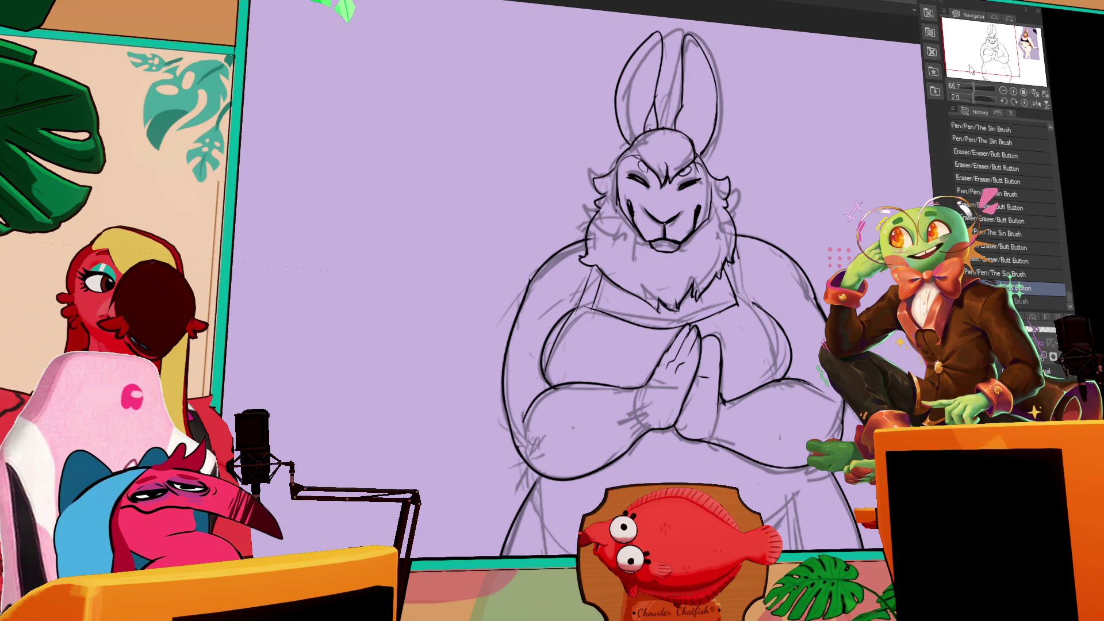
- Zoom out and redraw a short stroke on the rabbit's lineart
{"action": "left_click", "coordinate": [1003, 91]}
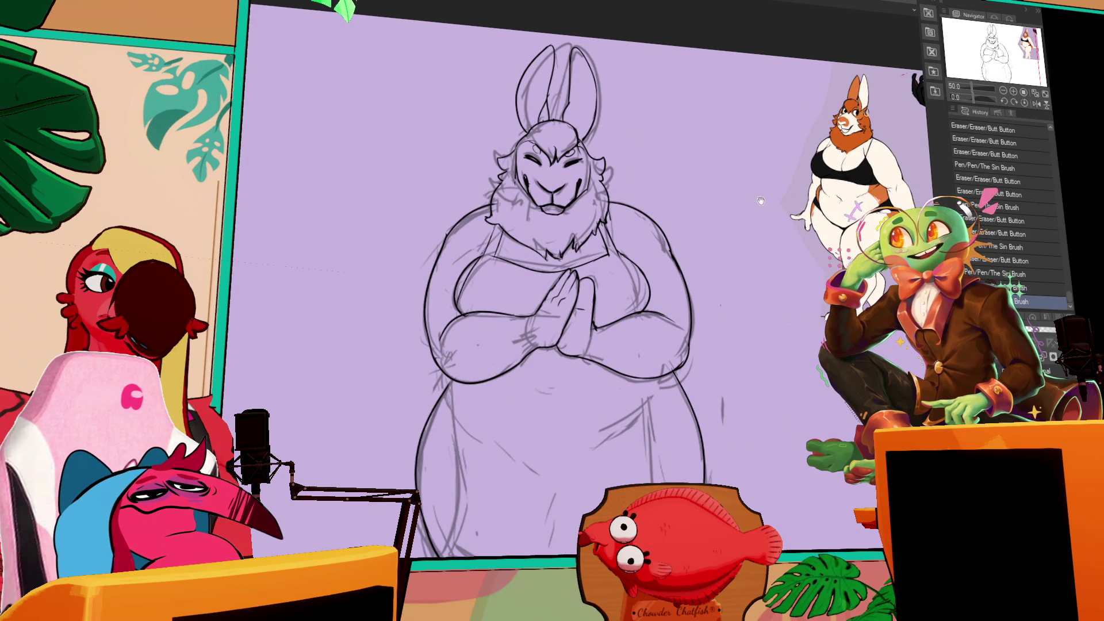
{"action": "left_click_drag", "start_coordinate": [575, 288], "coordinate": [551, 255]}
{"action": "left_click_drag", "start_coordinate": [598, 227], "coordinate": [617, 275]}
{"action": "key", "text": "ctrl+z"}
{"action": "key", "text": "ctrl+z"}
{"action": "key", "text": "ctrl+z"}
{"action": "left_click_drag", "start_coordinate": [602, 228], "coordinate": [620, 273]}
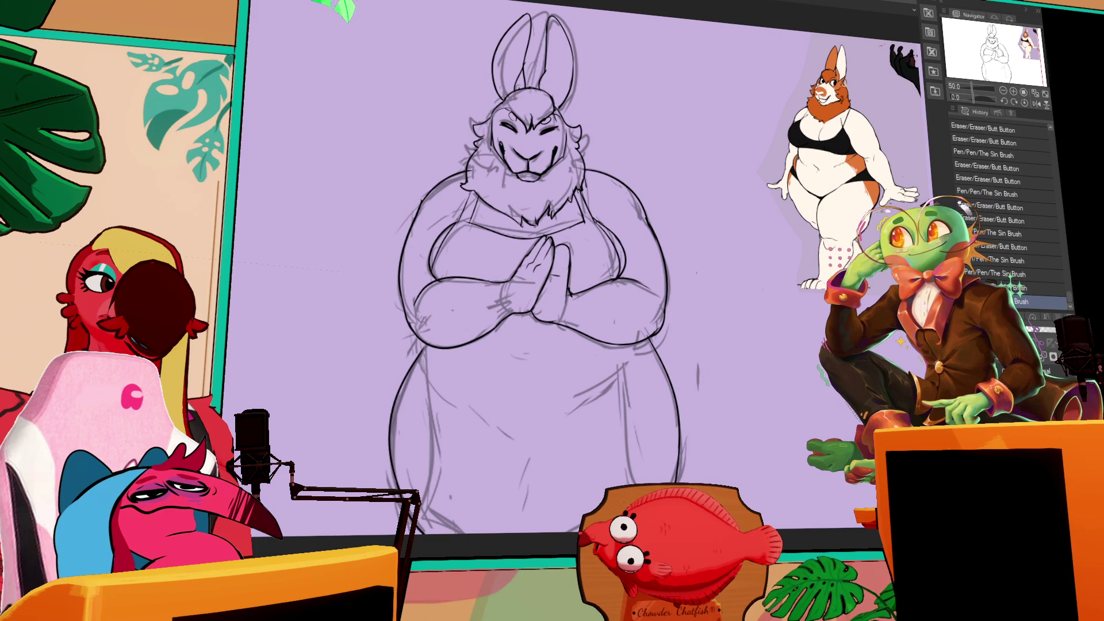
{"action": "mouse_move", "coordinate": [757, 286]}
{"action": "left_mouse_down"}
{"action": "mouse_move", "coordinate": [756, 269]}
{"action": "mouse_move", "coordinate": [755, 311]}
{"action": "mouse_move", "coordinate": [747, 304]}
{"action": "left_mouse_up"}
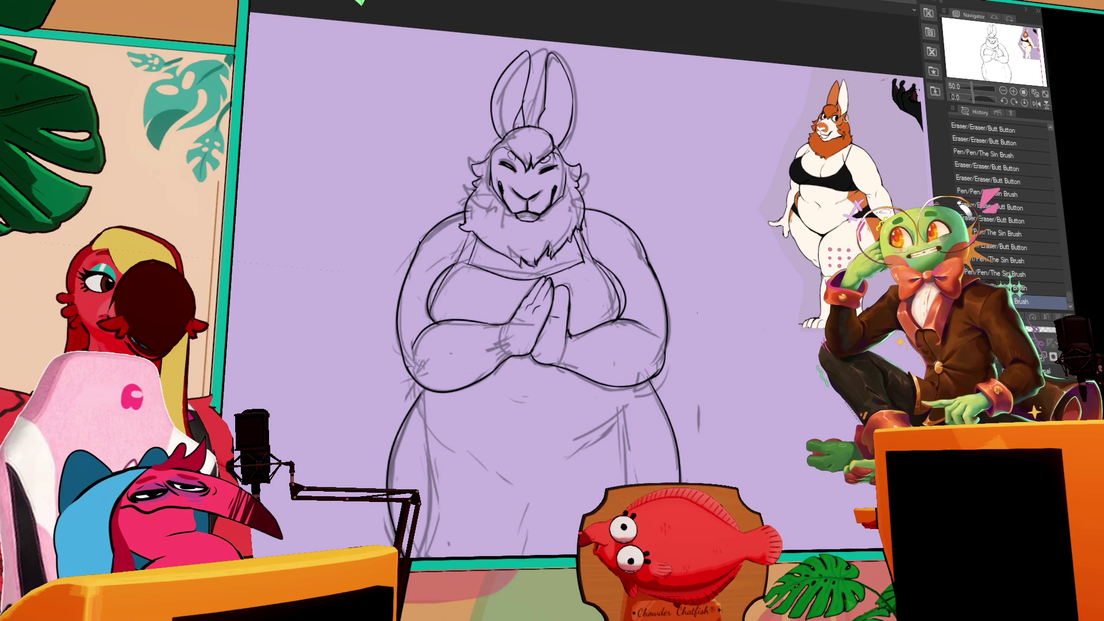
- Hide the rough sketch layer and check a trial pen stroke on the lineart
{"action": "key", "text": "ctrl+h"}
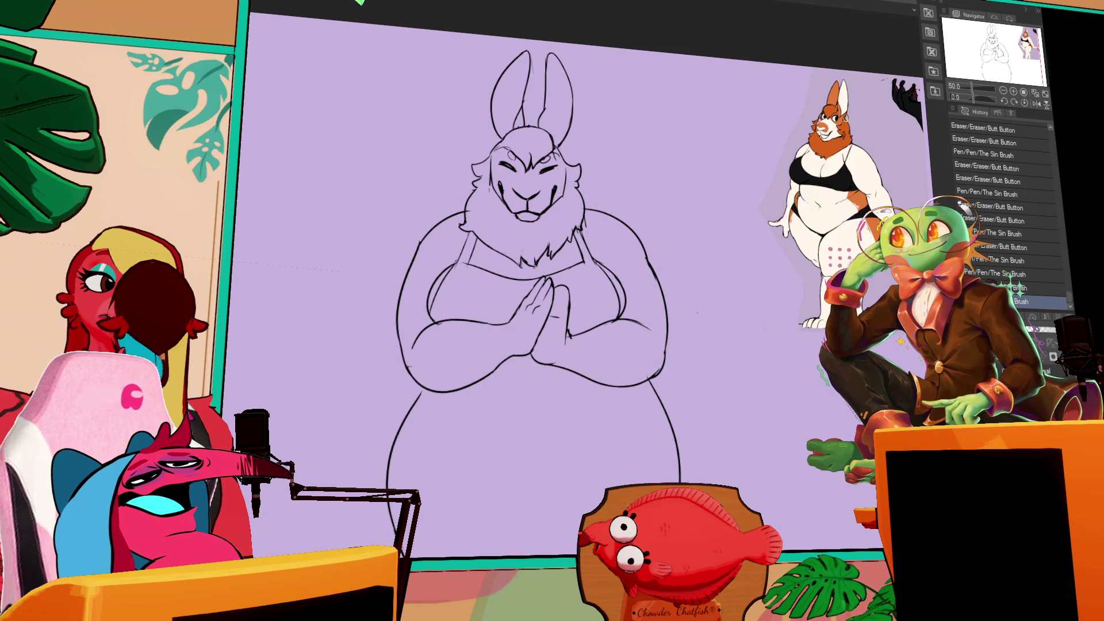
{"action": "scroll", "coordinate": [586, 276], "scroll_direction": "down", "scroll_amount": 2}
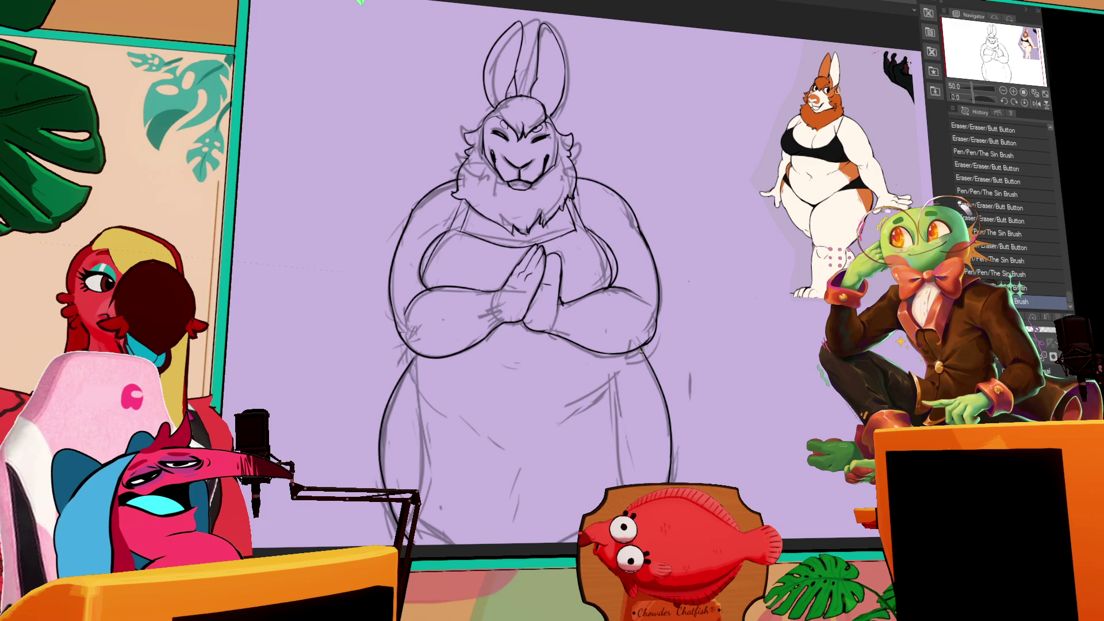
{"action": "left_click_drag", "start_coordinate": [641, 349], "coordinate": [633, 464]}
{"action": "key", "text": "ctrl+z"}
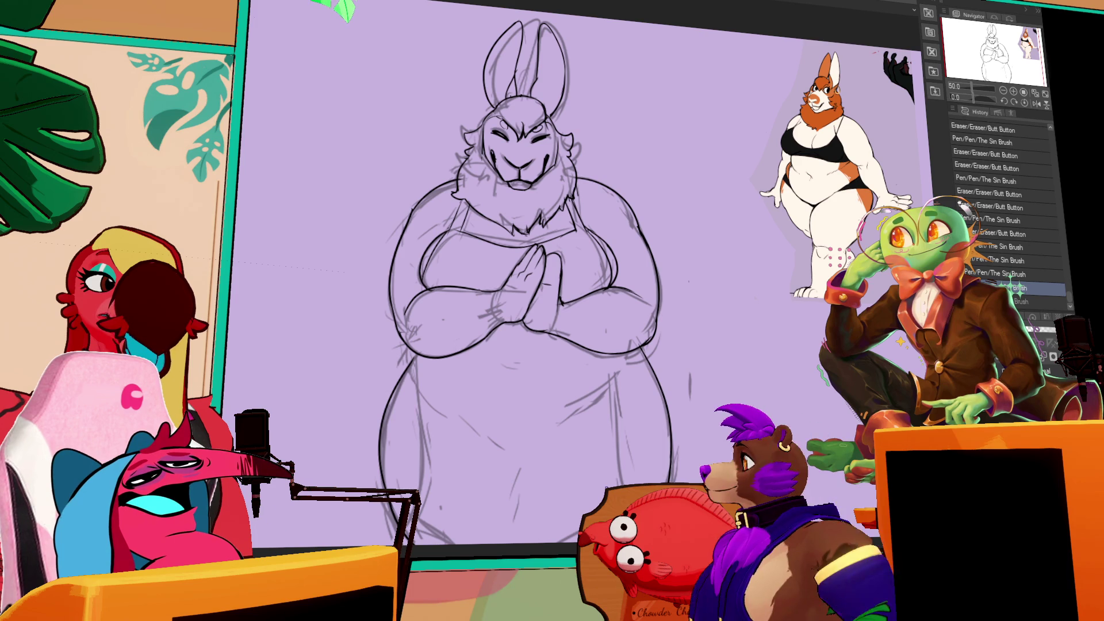
{"action": "left_click_drag", "start_coordinate": [666, 430], "coordinate": [673, 426]}
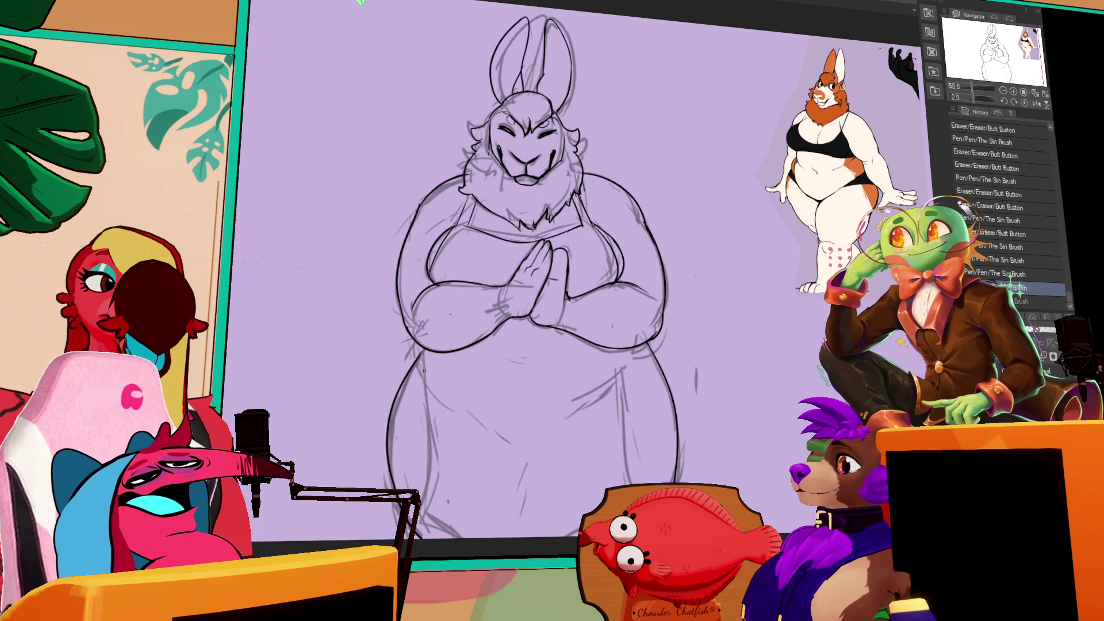
{"action": "key", "text": "ctrl+y"}
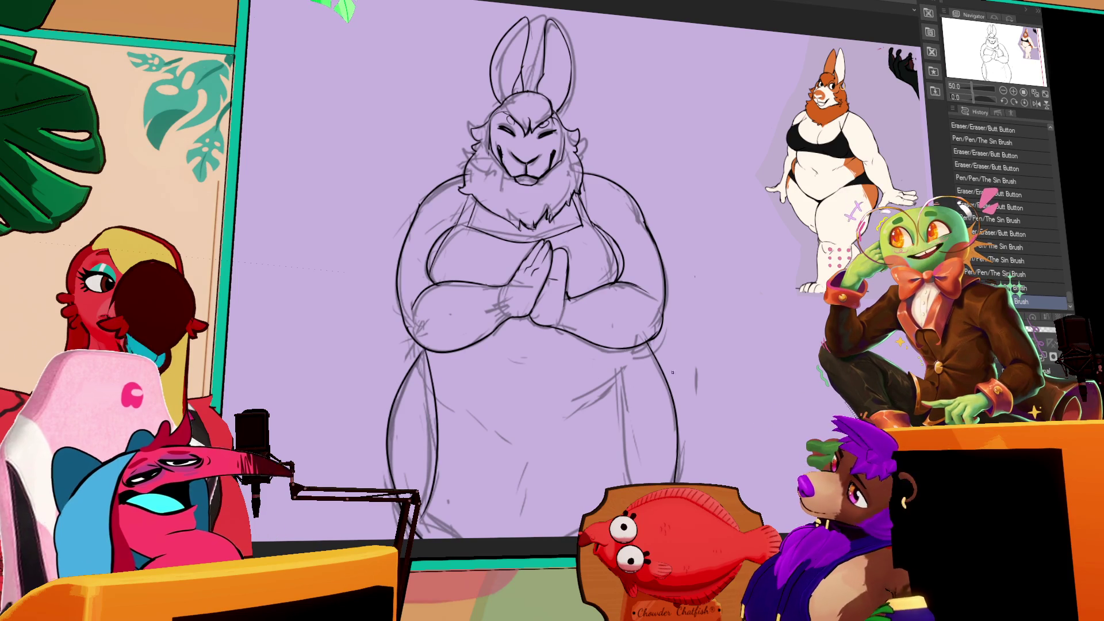
{"action": "key", "text": "ctrl+z"}
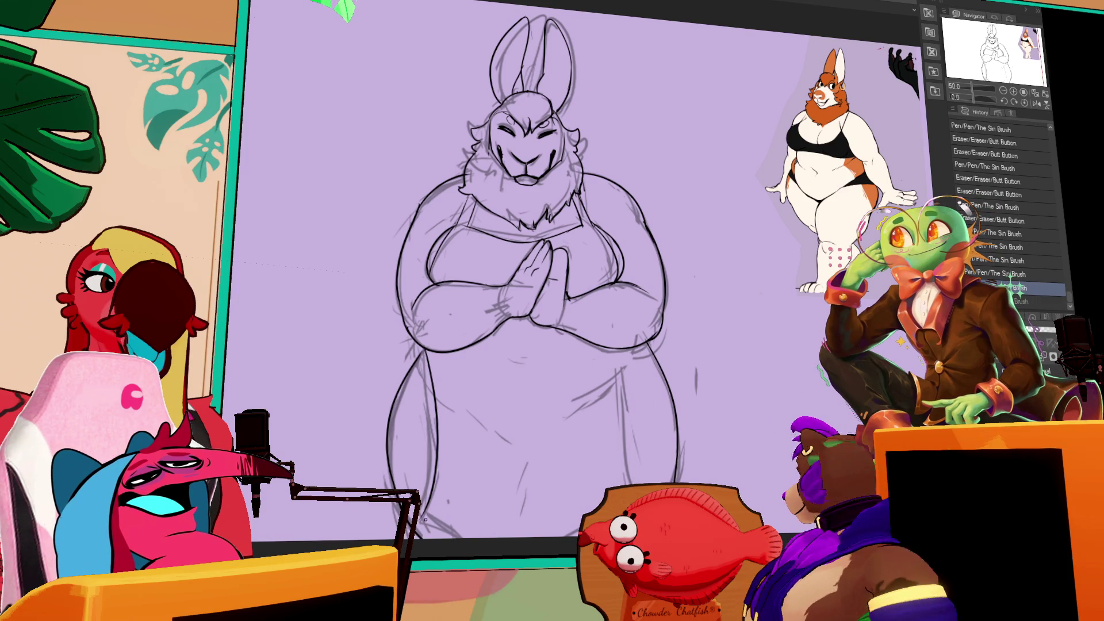
{"action": "key", "text": "ctrl+y"}
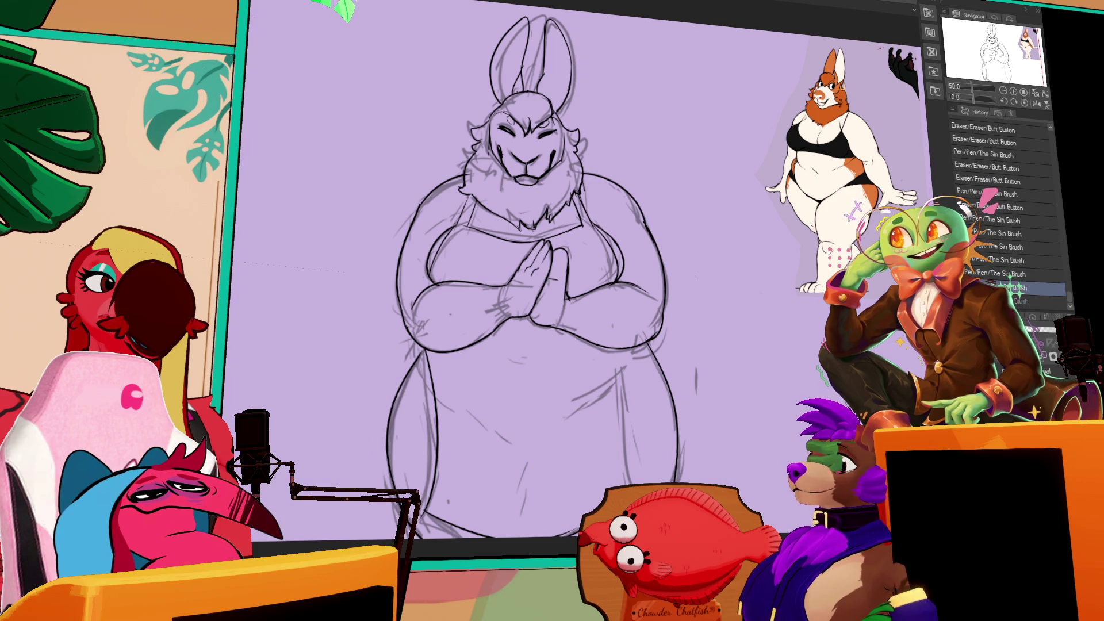
{"action": "key", "text": "ctrl+z"}
{"action": "key", "text": "ctrl+y"}
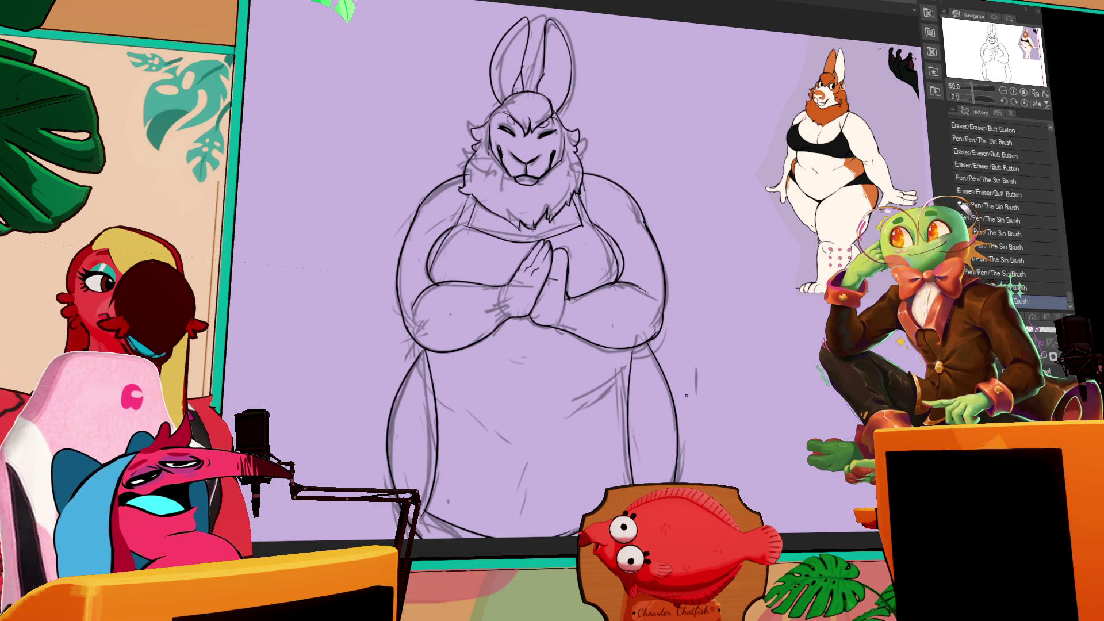
- Draw a vertical line on the rabbit's lower body and pan toward the other sketches
{"action": "left_click", "coordinate": [431, 396]}
{"action": "left_click_drag", "start_coordinate": [436, 352], "coordinate": [436, 458]}
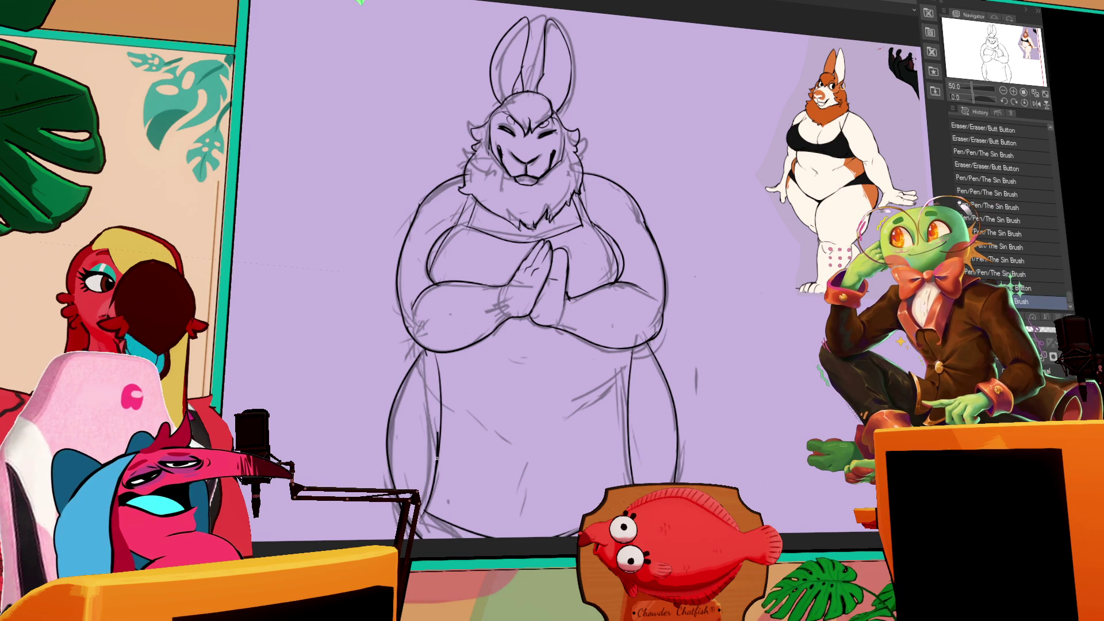
{"action": "left_click_drag", "start_coordinate": [679, 315], "coordinate": [669, 304]}
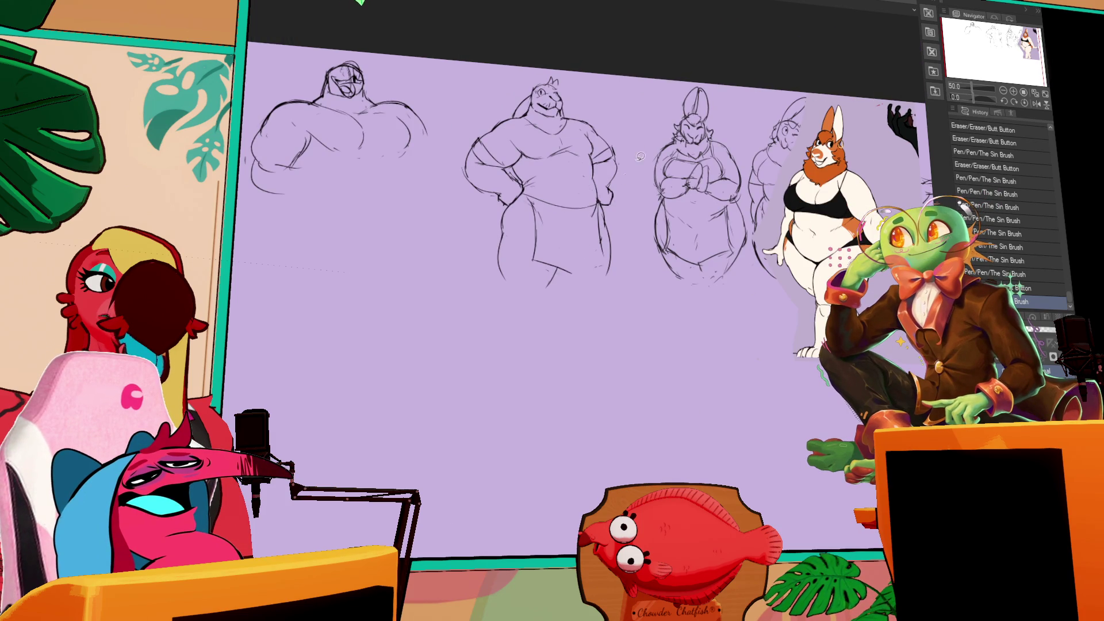
- Lasso the hands-on-hips sketch and group it into a new layer folder, hiding the other layers
{"action": "left_click_drag", "start_coordinate": [435, 253], "coordinate": [632, 144]}
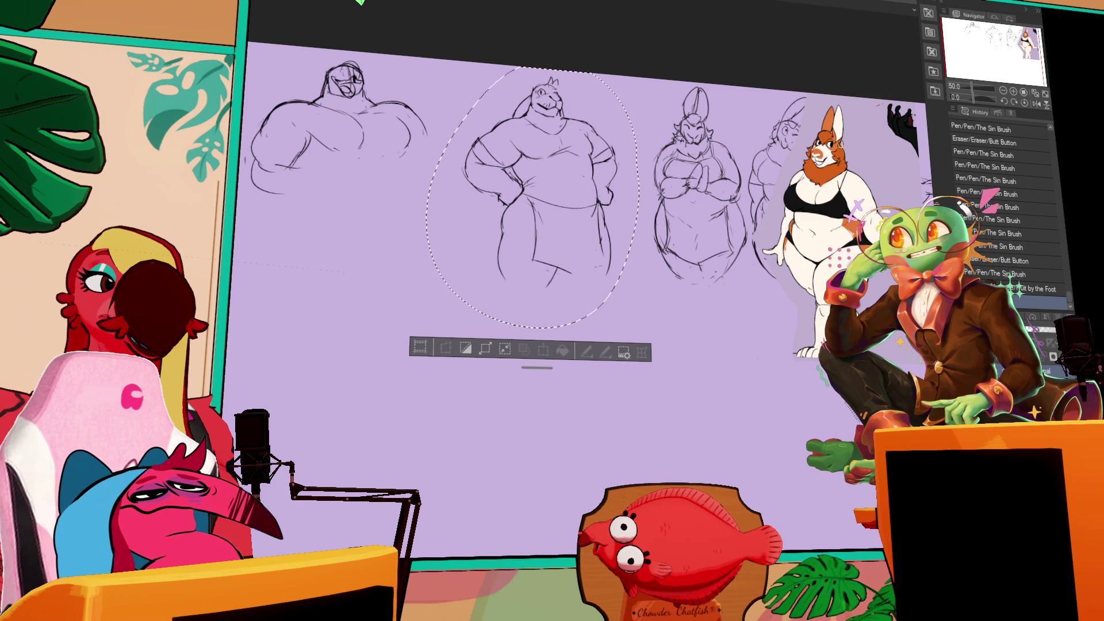
{"action": "key", "text": "ctrl+t"}
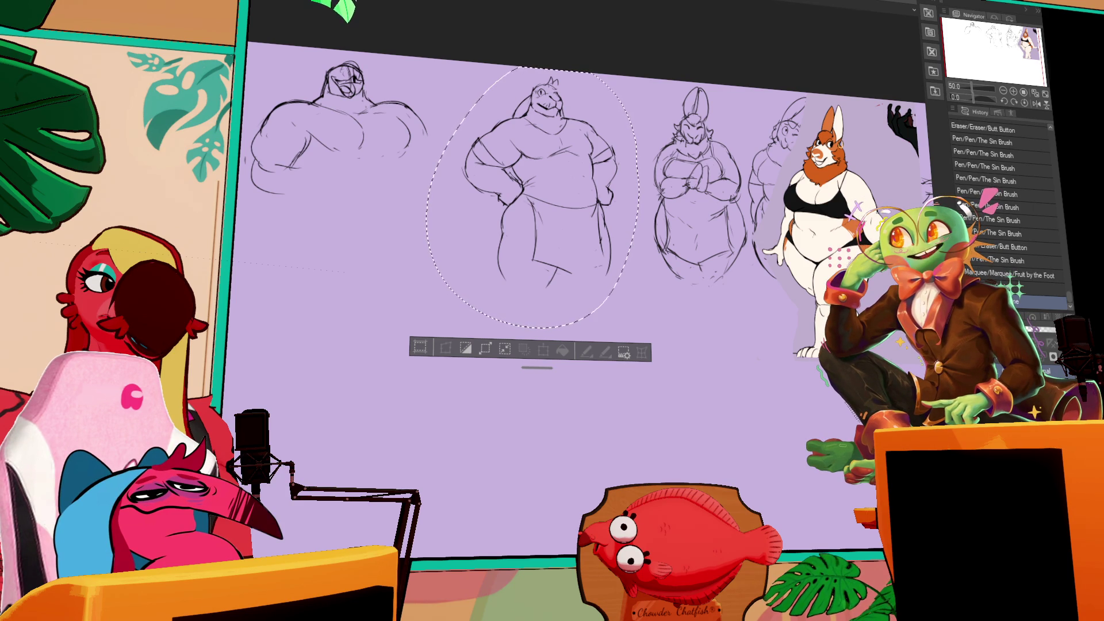
{"action": "key", "text": "ctrl+g"}
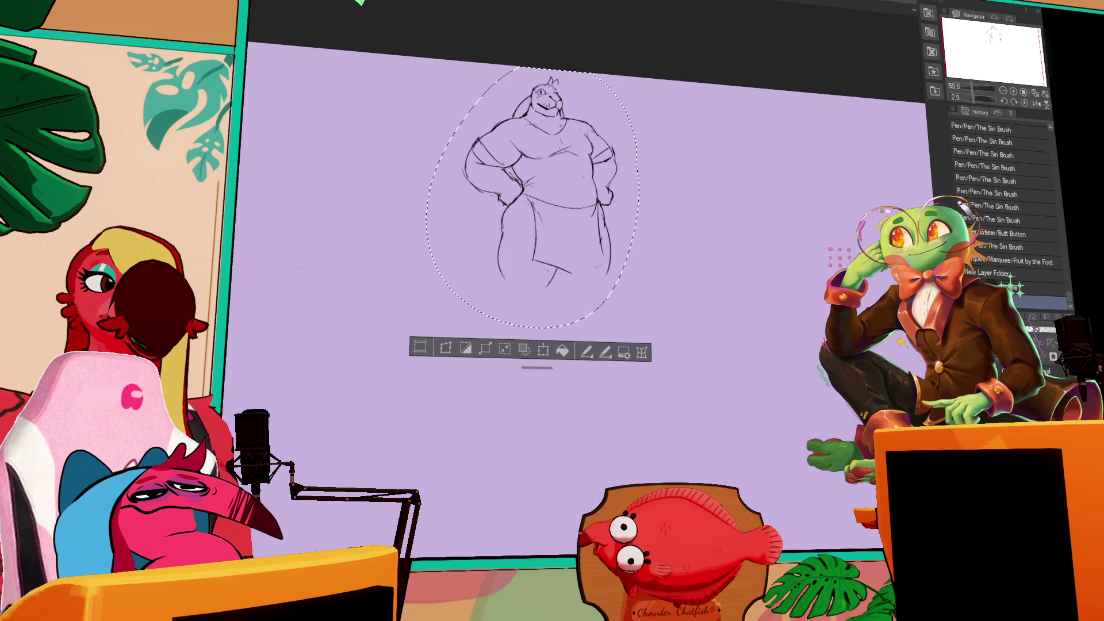
{"action": "scroll", "coordinate": [730, 276], "scroll_direction": "up", "scroll_amount": 1}
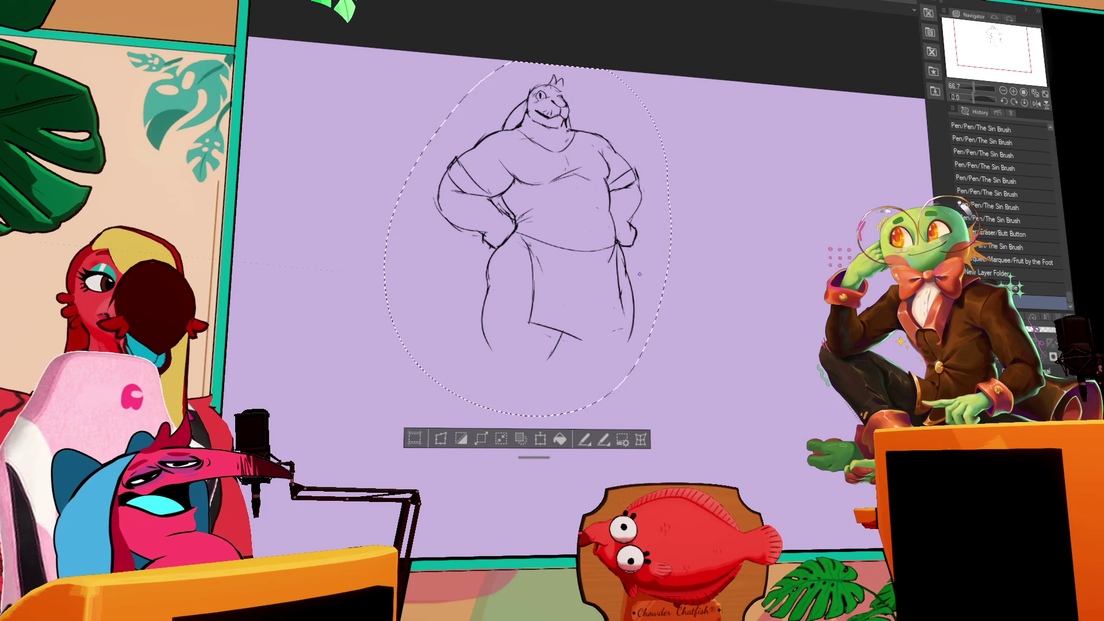
{"action": "scroll", "coordinate": [640, 274], "scroll_direction": "down", "scroll_amount": 2}
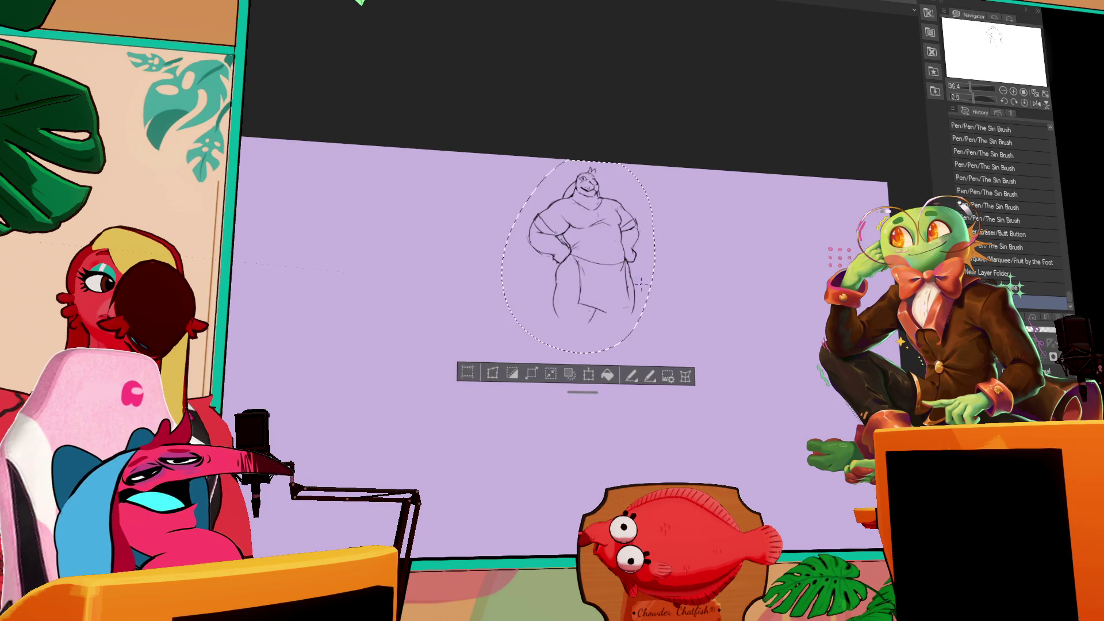
- Enlarge the selected bear sketch in two stages, shift it slightly left, and commit the transform
{"action": "left_click", "coordinate": [582, 374]}
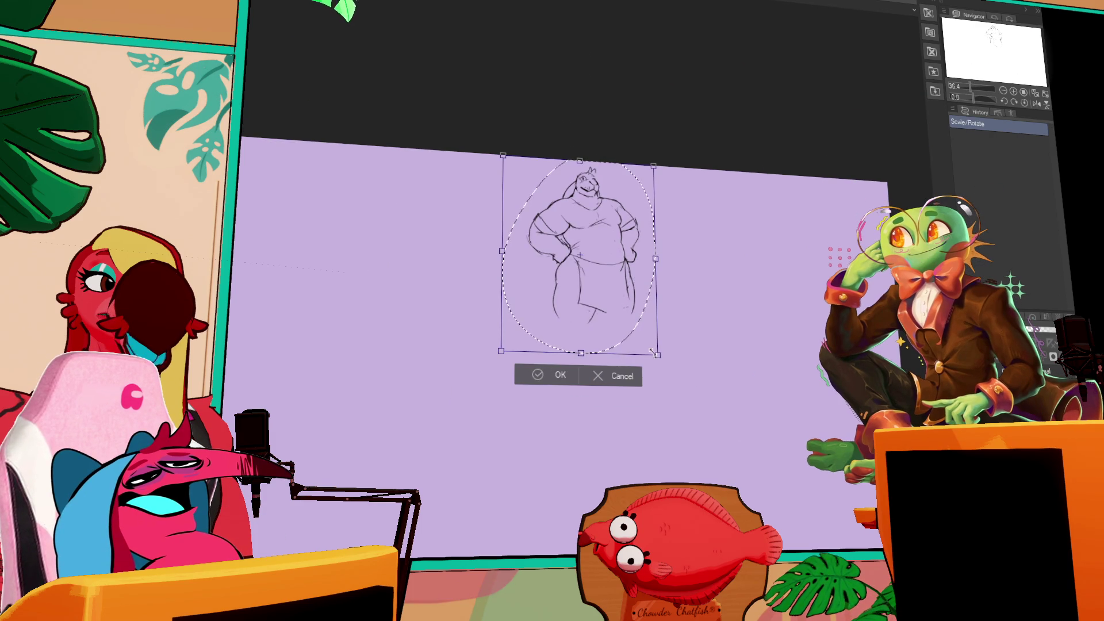
{"action": "left_click_drag", "start_coordinate": [653, 365], "coordinate": [715, 428]}
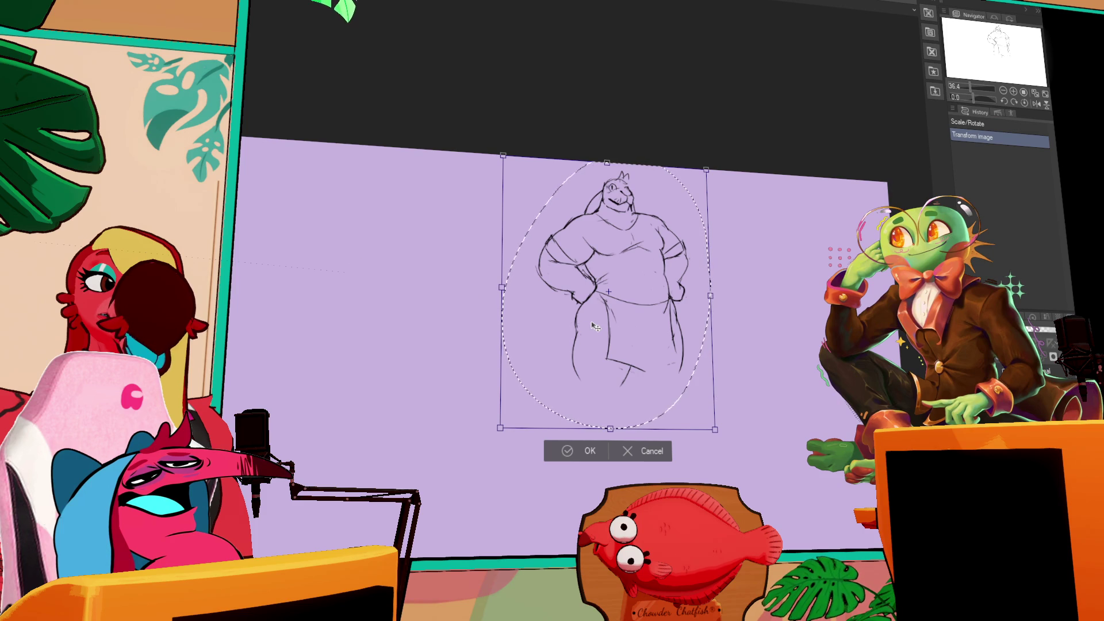
{"action": "left_click_drag", "start_coordinate": [592, 326], "coordinate": [561, 323]}
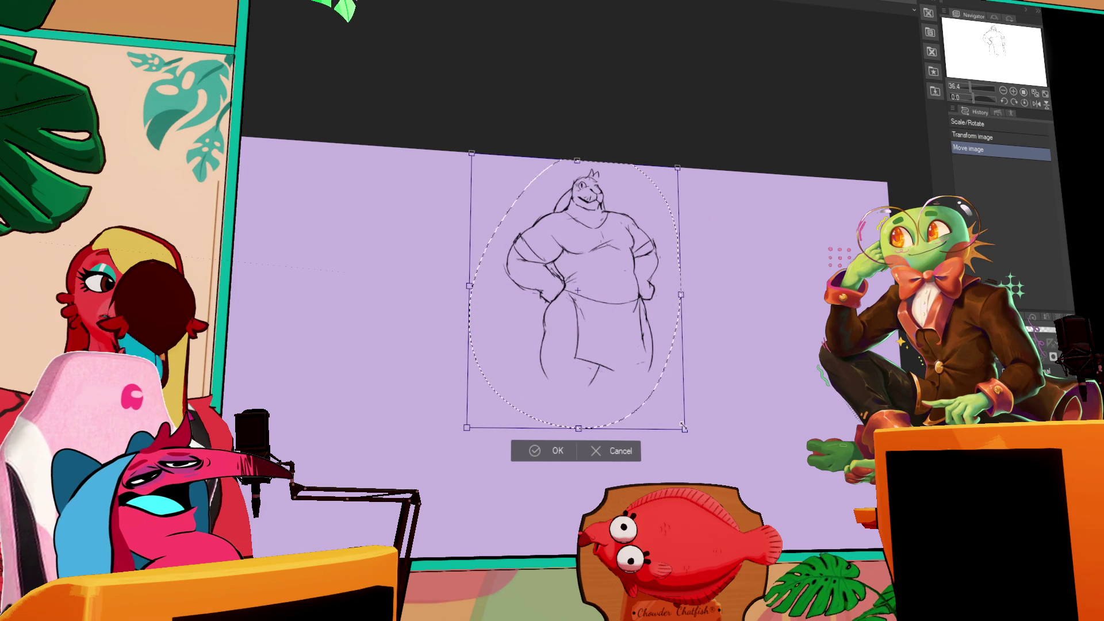
{"action": "left_click_drag", "start_coordinate": [684, 428], "coordinate": [733, 494]}
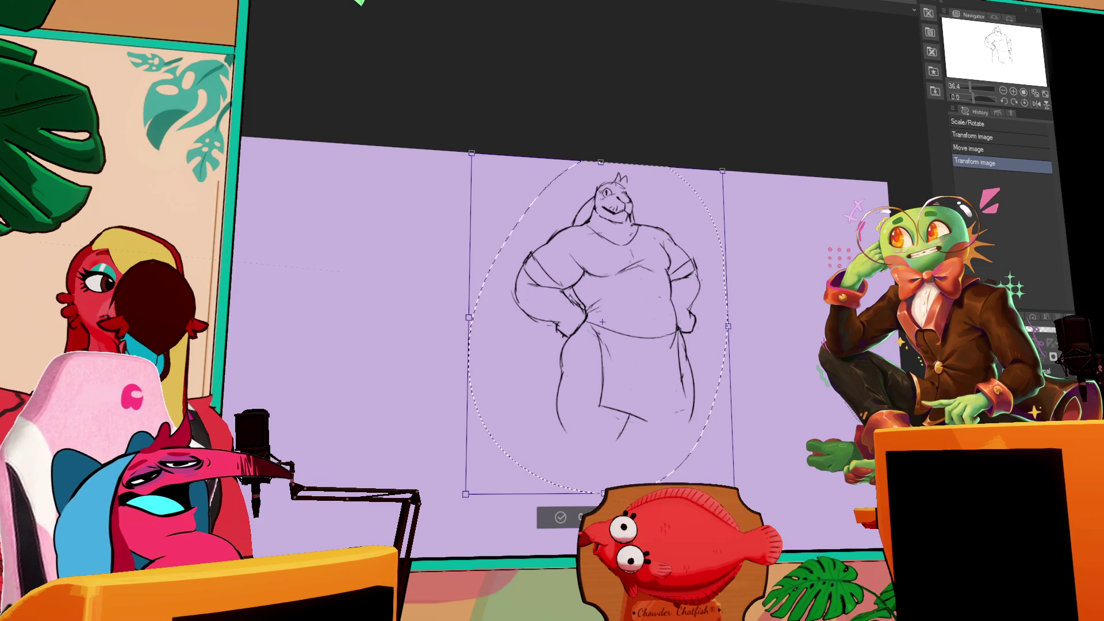
{"action": "key", "text": "Return"}
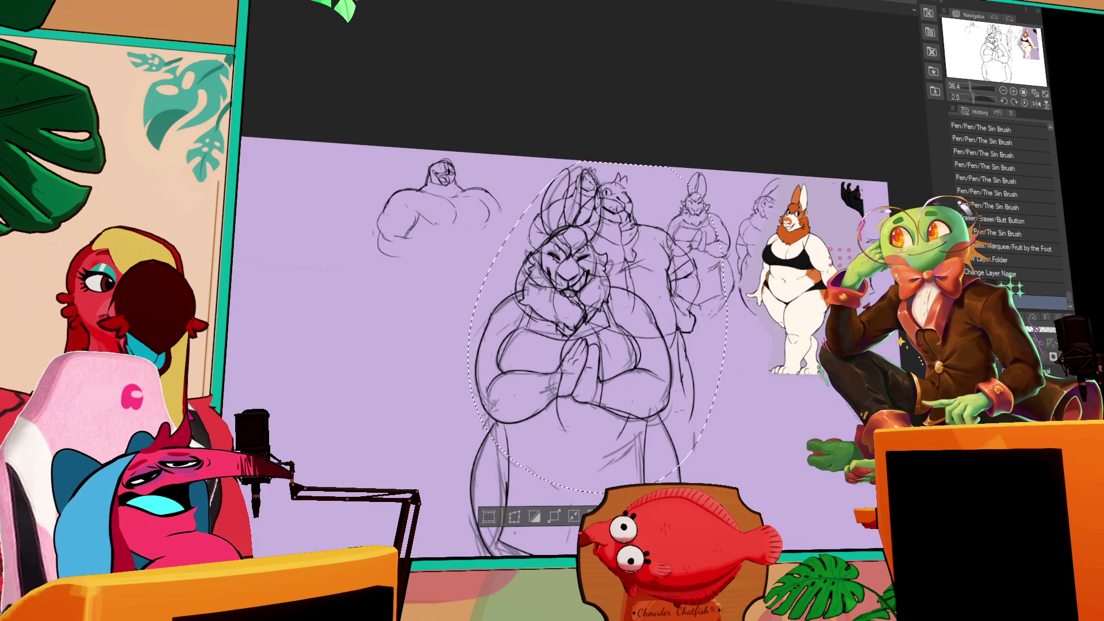
- Cut and paste the bear sketch, then drag it left off the lion-like sketch
{"action": "key", "text": "ctrl+x"}
{"action": "key", "text": "ctrl+v"}
{"action": "left_click_drag", "start_coordinate": [601, 333], "coordinate": [486, 385]}
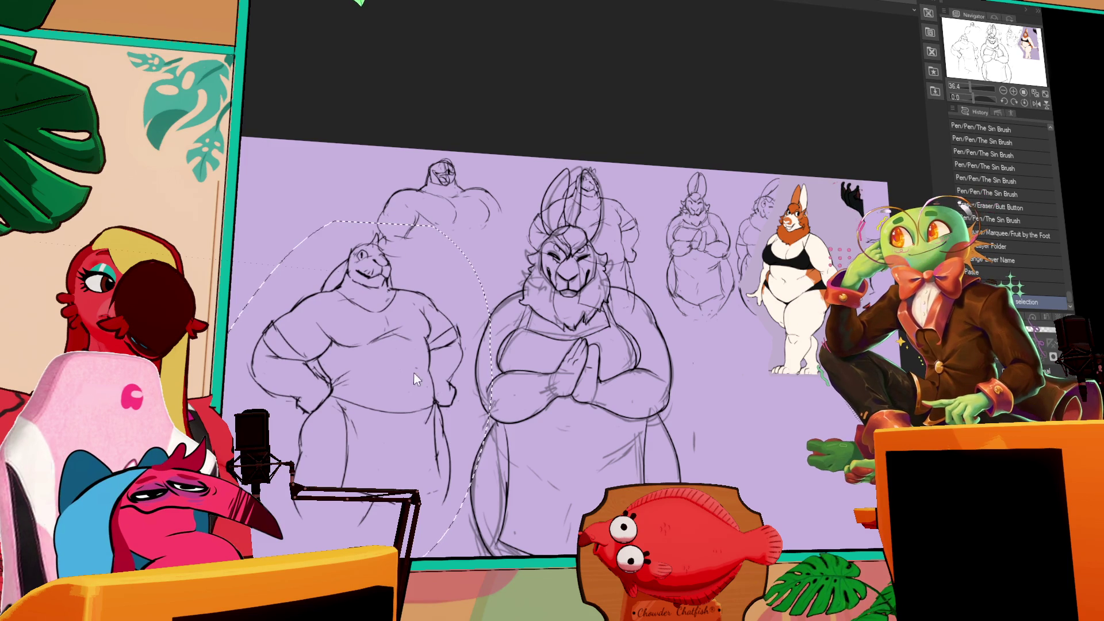
- Scale up the bear sketch and reposition it down and to the left
{"action": "key", "text": "ctrl+t"}
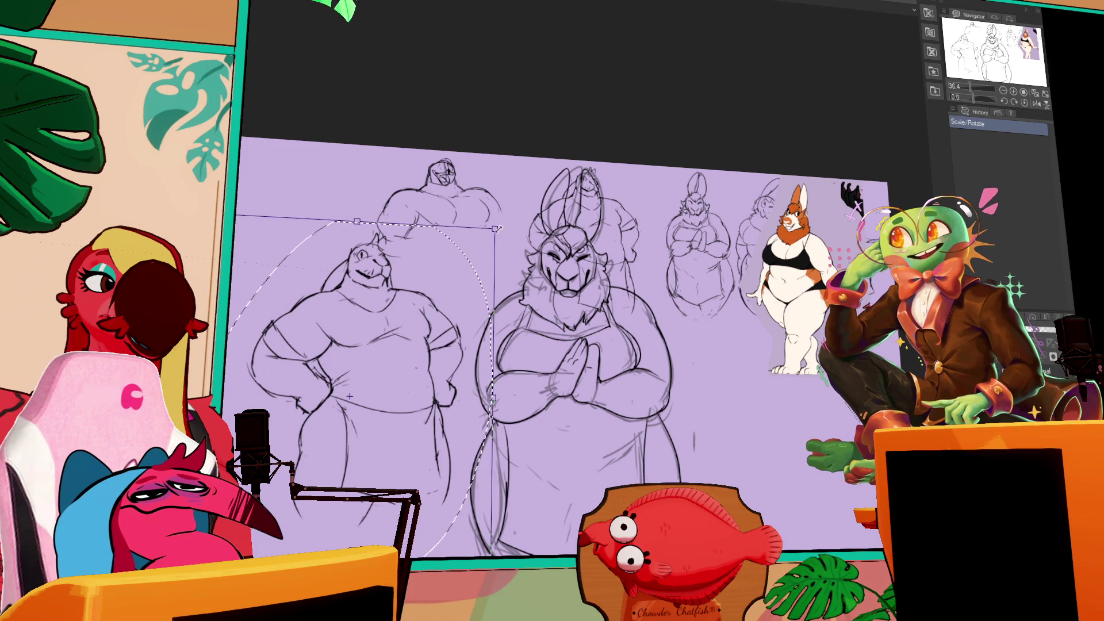
{"action": "left_click_drag", "start_coordinate": [504, 217], "coordinate": [545, 171]}
{"action": "left_click_drag", "start_coordinate": [537, 250], "coordinate": [523, 265]}
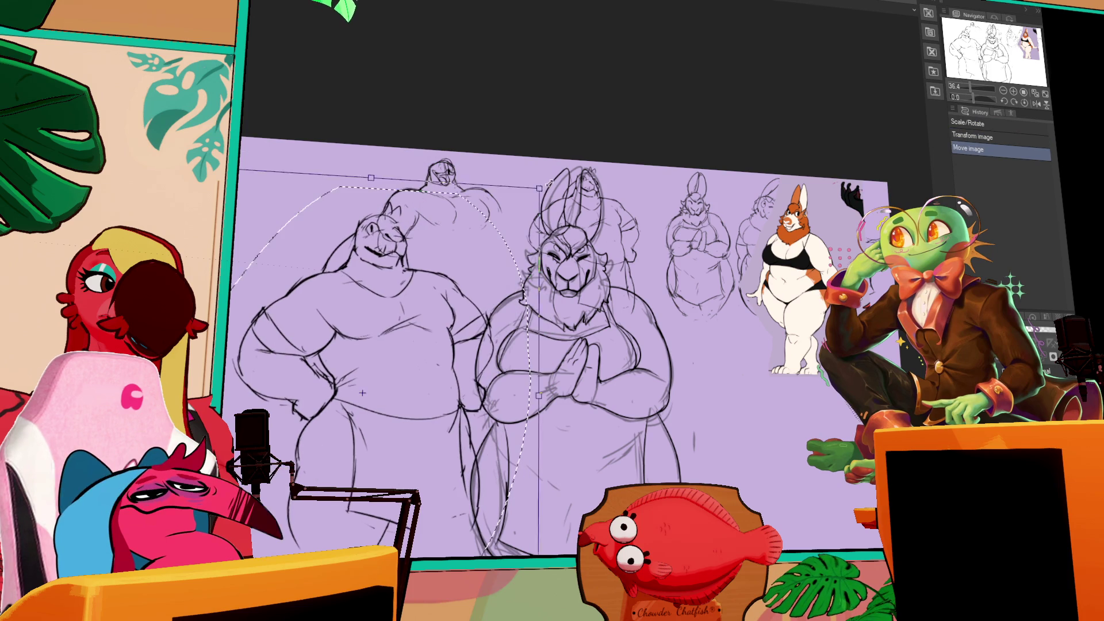
{"action": "left_click_drag", "start_coordinate": [527, 204], "coordinate": [499, 244]}
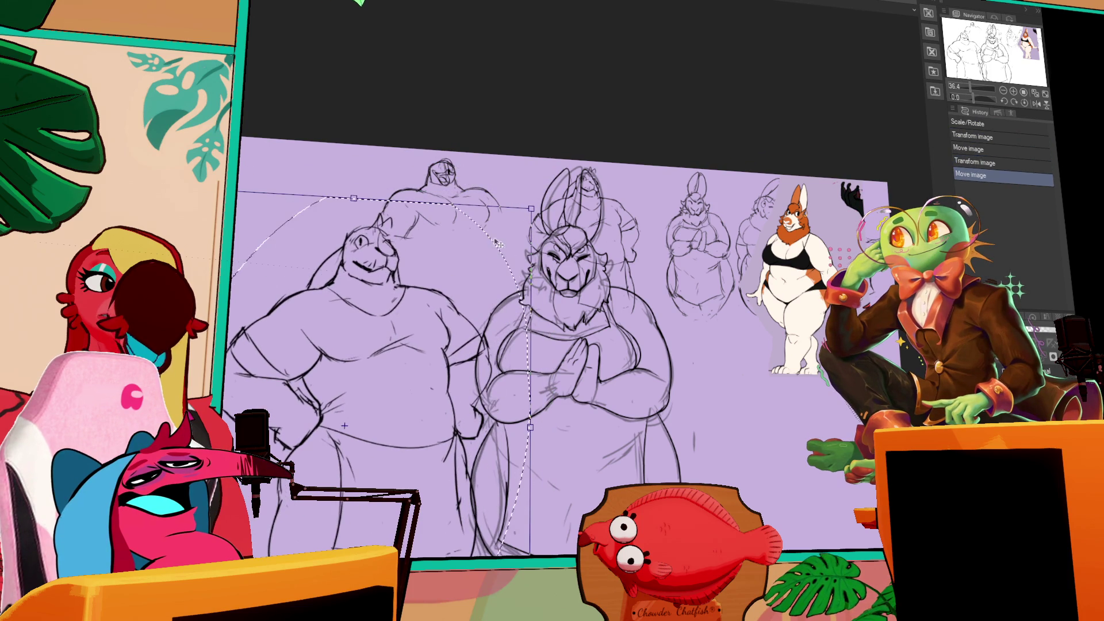
{"action": "left_click_drag", "start_coordinate": [529, 210], "coordinate": [556, 187]}
- Grow the bear sketch slightly with the corner handle, nudging it down and left
{"action": "left_click_drag", "start_coordinate": [402, 316], "coordinate": [397, 330]}
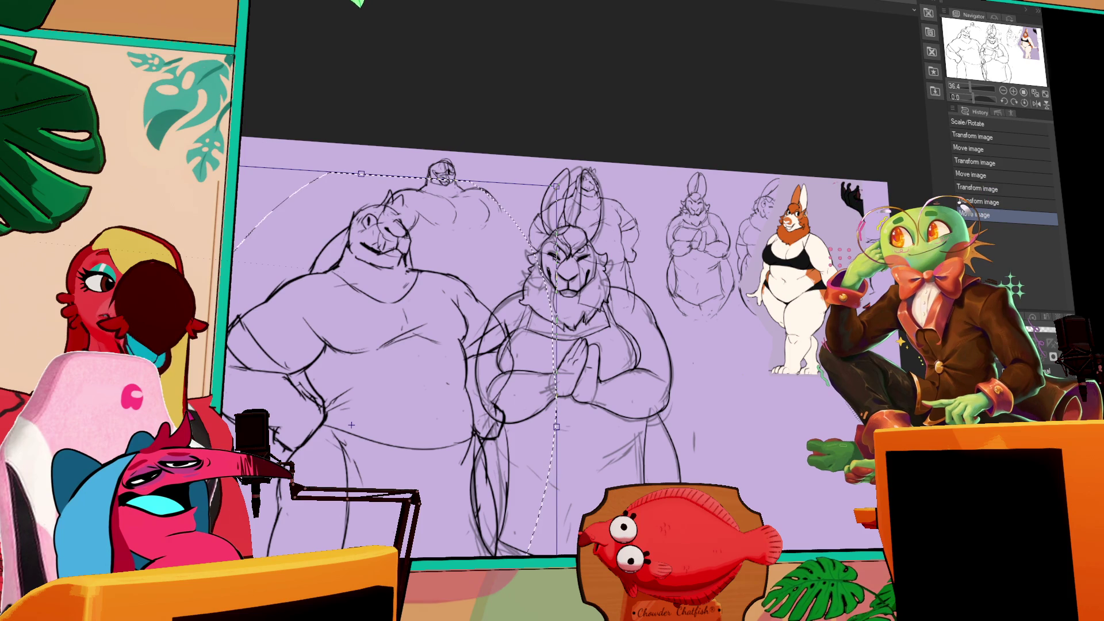
- Nudge the bear sketch up and right, commit the transform, and deselect
{"action": "mouse_move", "coordinate": [565, 475]}
{"action": "left_mouse_down"}
{"action": "mouse_move", "coordinate": [606, 395]}
{"action": "mouse_move", "coordinate": [598, 423]}
{"action": "left_mouse_up"}
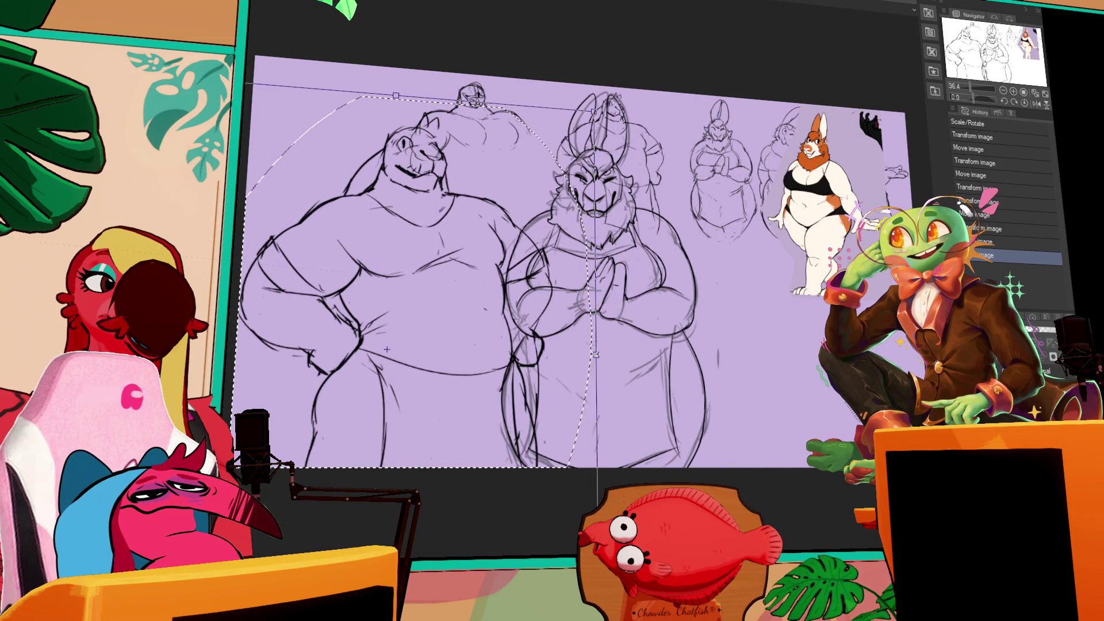
{"action": "left_click_drag", "start_coordinate": [585, 366], "coordinate": [587, 368]}
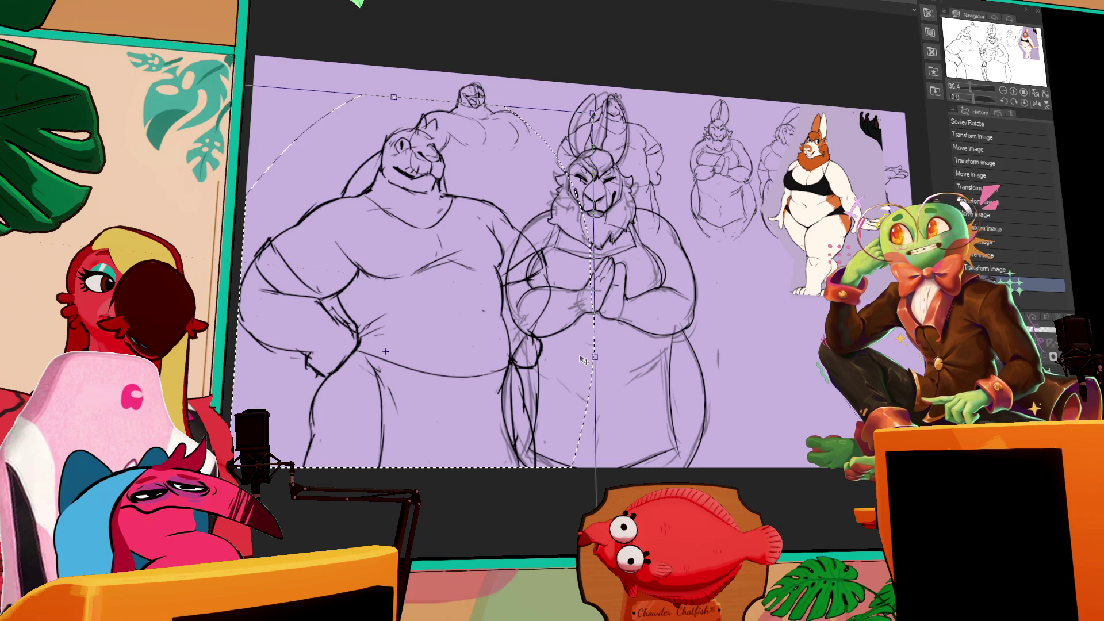
{"action": "key", "text": "Return"}
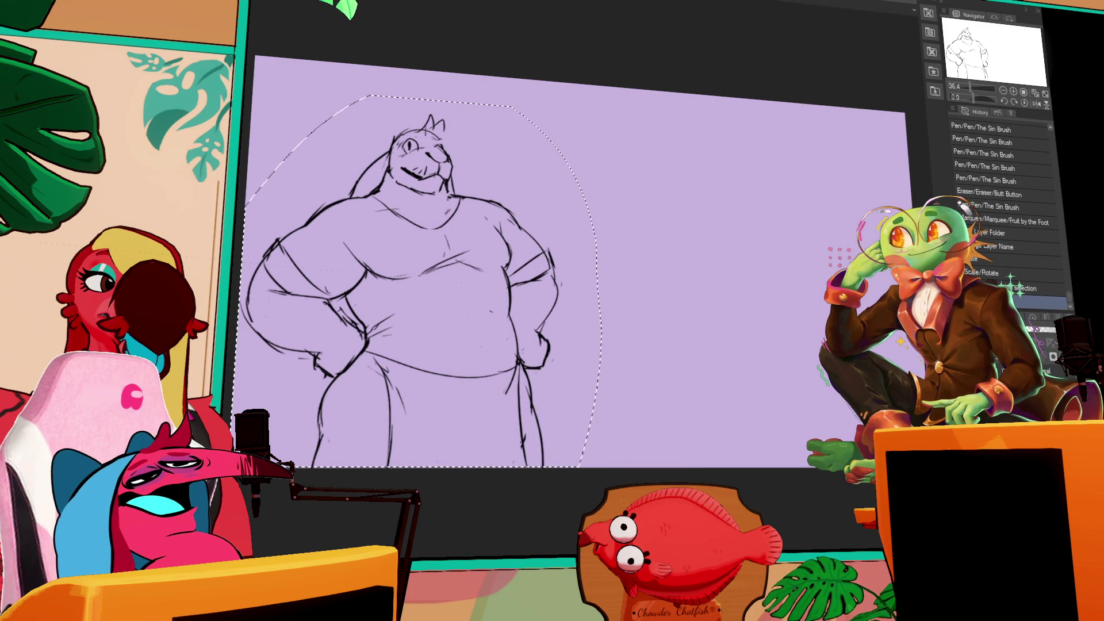
{"action": "key", "text": "ctrl+d"}
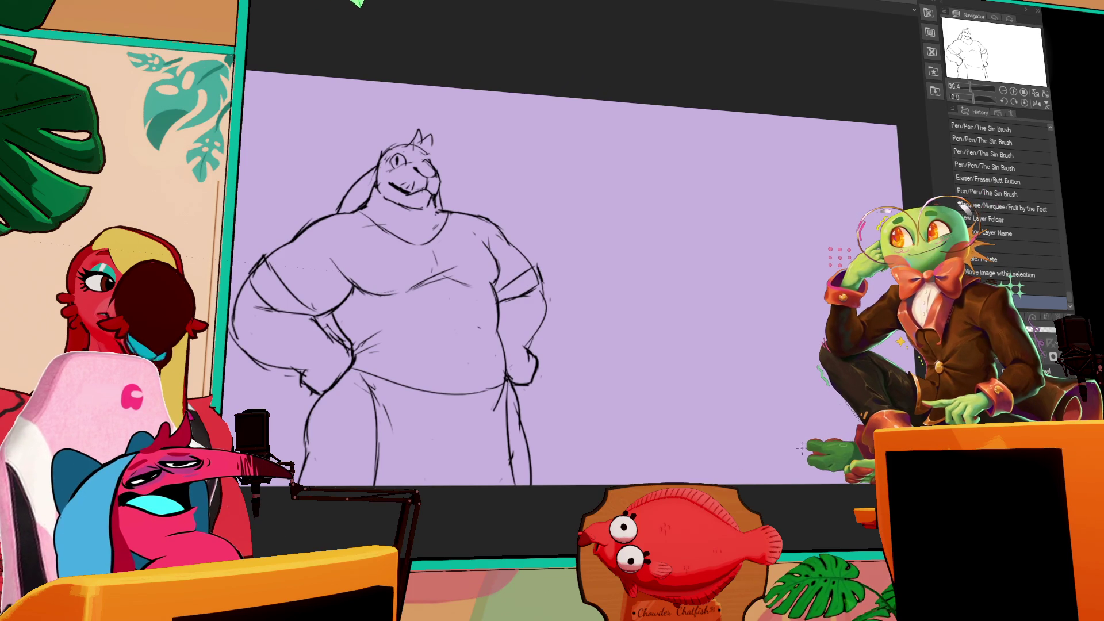
- Zoom in and pan so the bear sketch sits at the canvas centre
{"action": "scroll", "coordinate": [788, 465], "scroll_direction": "up", "scroll_amount": 1}
{"action": "scroll", "coordinate": [414, 322], "scroll_direction": "up", "scroll_amount": 1}
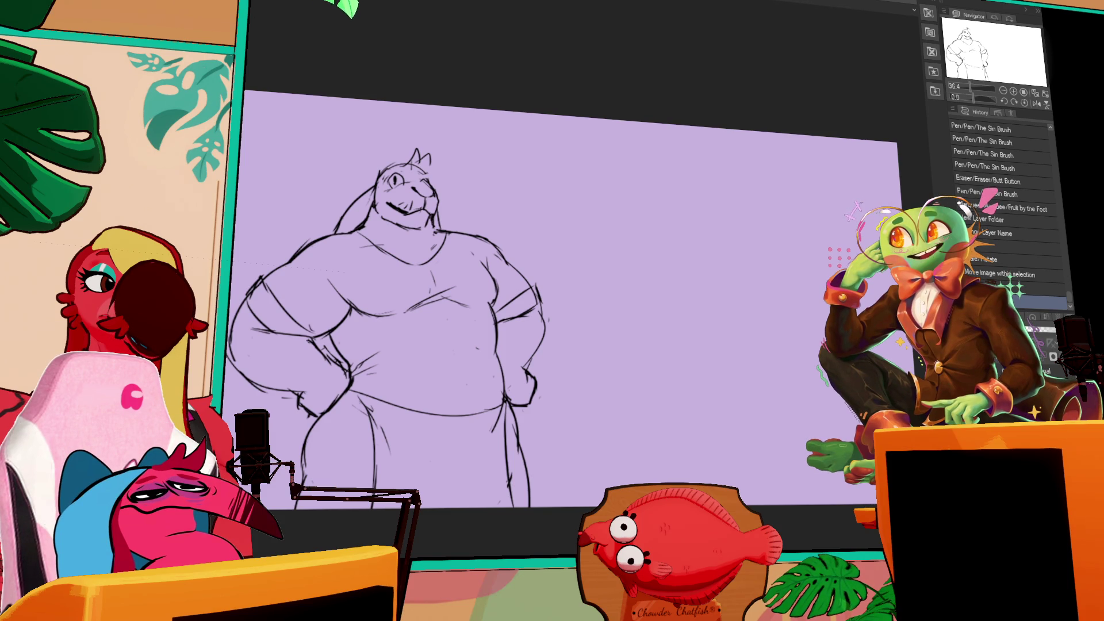
{"action": "mouse_move", "coordinate": [729, 427]}
{"action": "left_mouse_down"}
{"action": "mouse_move", "coordinate": [850, 436]}
{"action": "mouse_move", "coordinate": [850, 419]}
{"action": "left_mouse_up"}
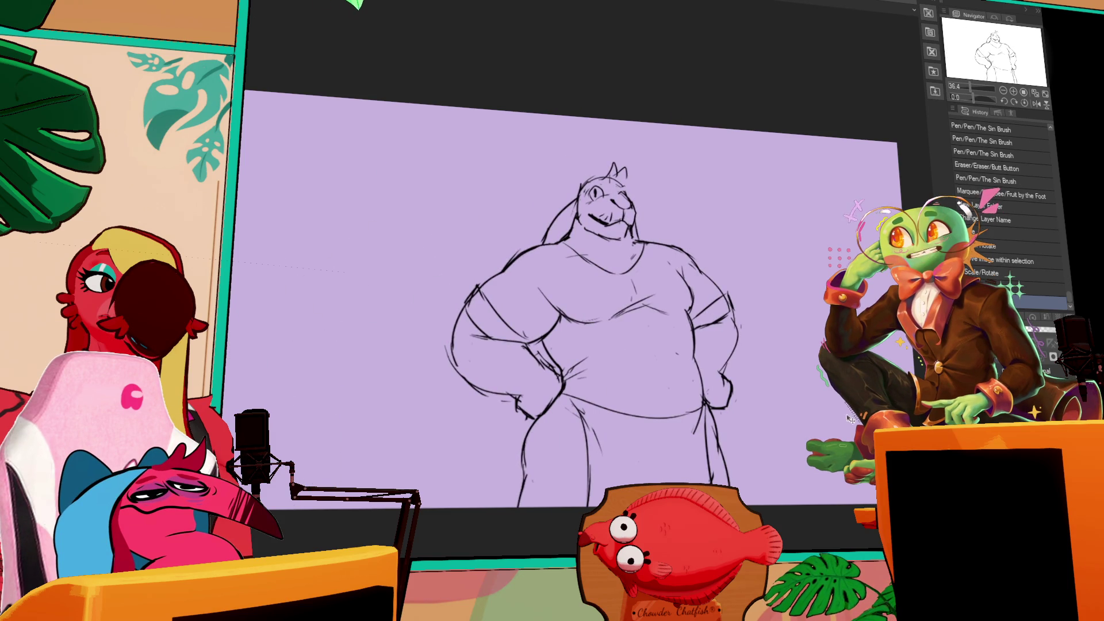
- Move the bear sketch right over the lion-like sketch and zoom in on its head
{"action": "key", "text": "Return"}
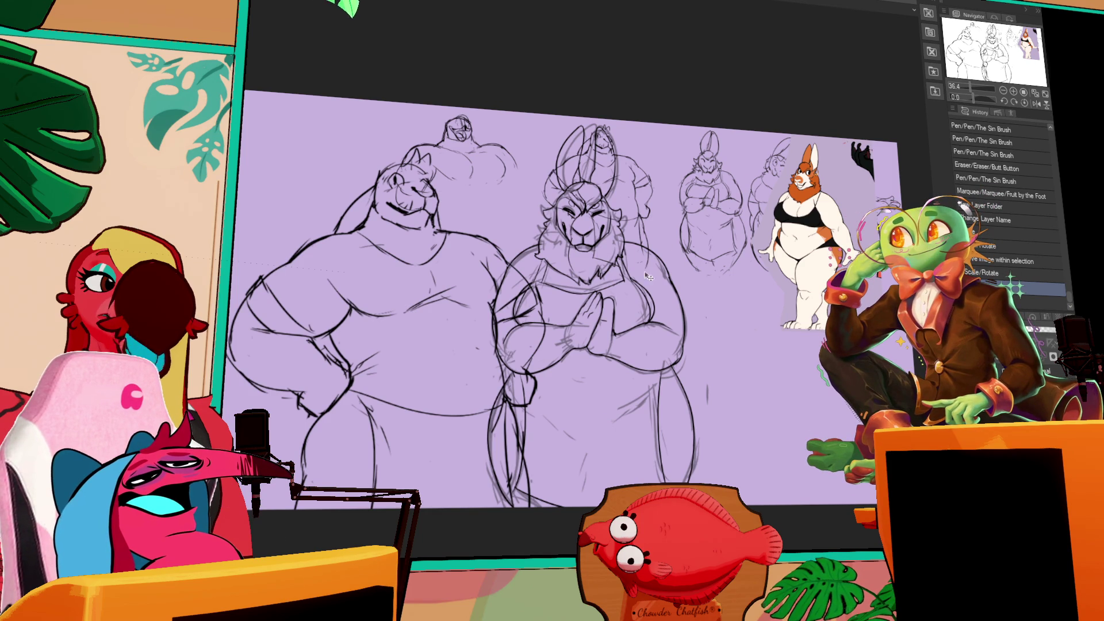
{"action": "left_click_drag", "start_coordinate": [468, 359], "coordinate": [661, 371]}
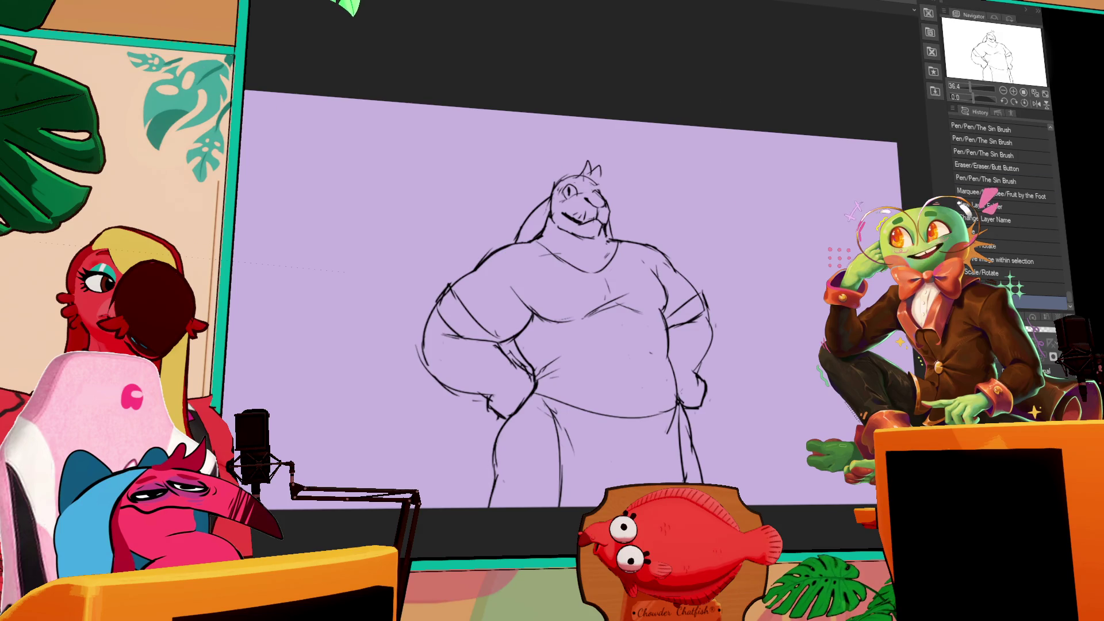
{"action": "scroll", "coordinate": [492, 220], "scroll_direction": "up", "scroll_amount": 3}
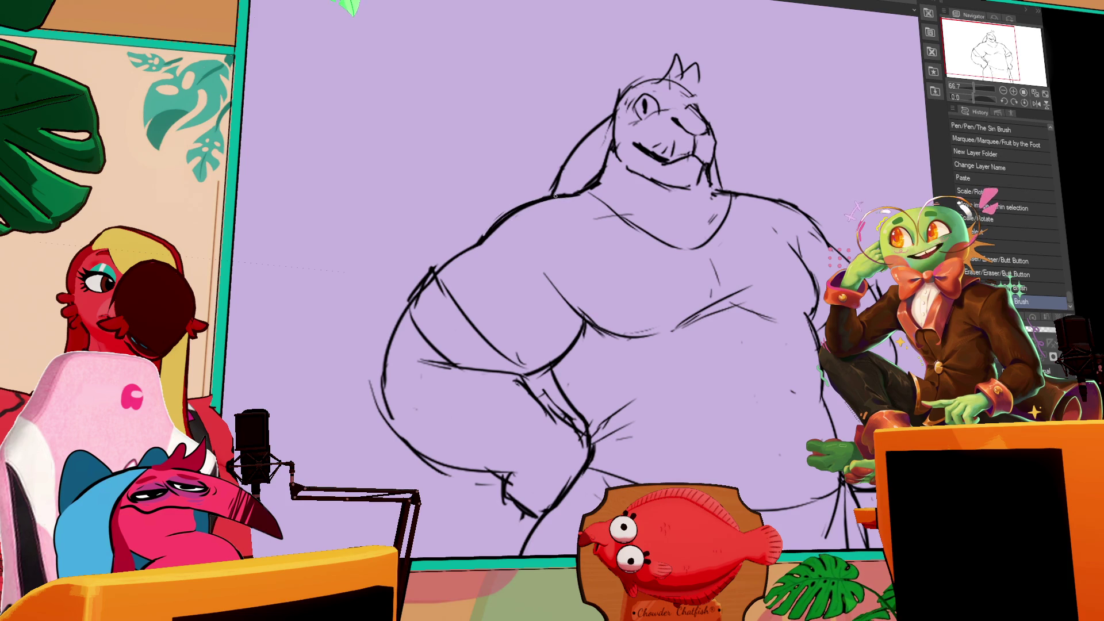
{"action": "left_click_drag", "start_coordinate": [555, 184], "coordinate": [627, 101]}
- Touch up the head's upper-left and top outlines and ear base, erasing a stray line
{"action": "left_click_drag", "start_coordinate": [748, 144], "coordinate": [763, 136]}
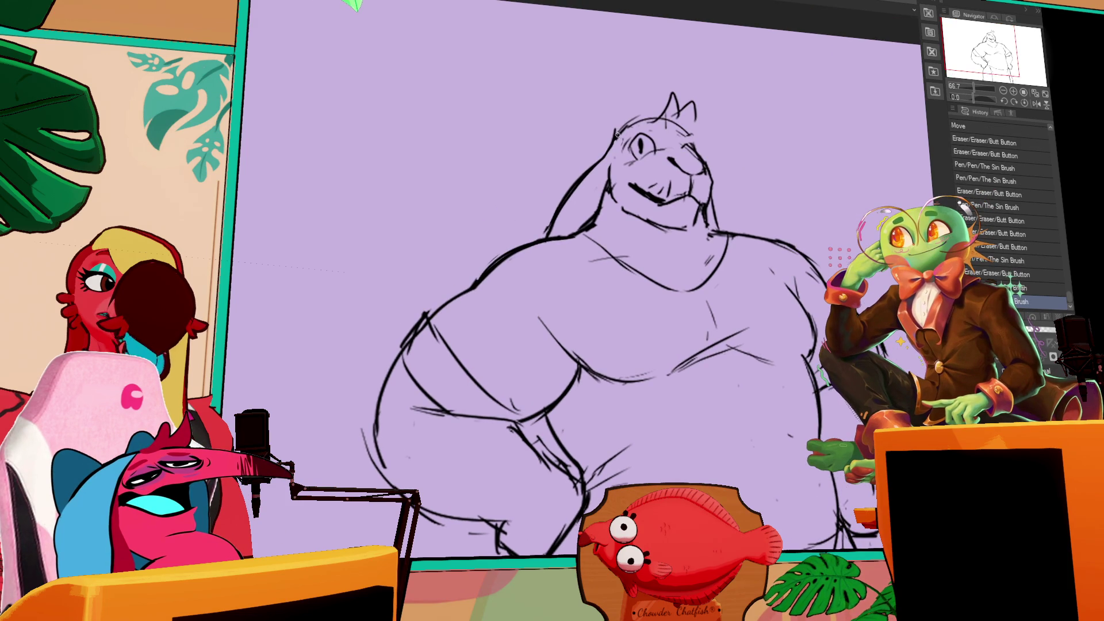
{"action": "left_click", "coordinate": [617, 135]}
{"action": "left_click", "coordinate": [616, 134]}
{"action": "left_click_drag", "start_coordinate": [627, 125], "coordinate": [647, 117]}
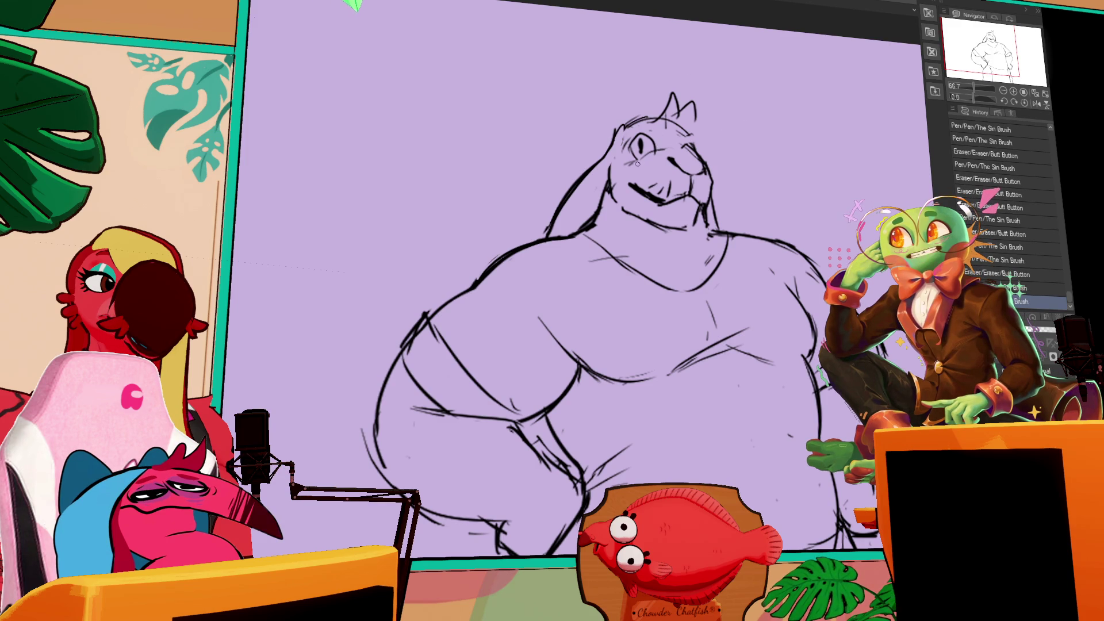
{"action": "scroll", "coordinate": [621, 179], "scroll_direction": "up", "scroll_amount": 1}
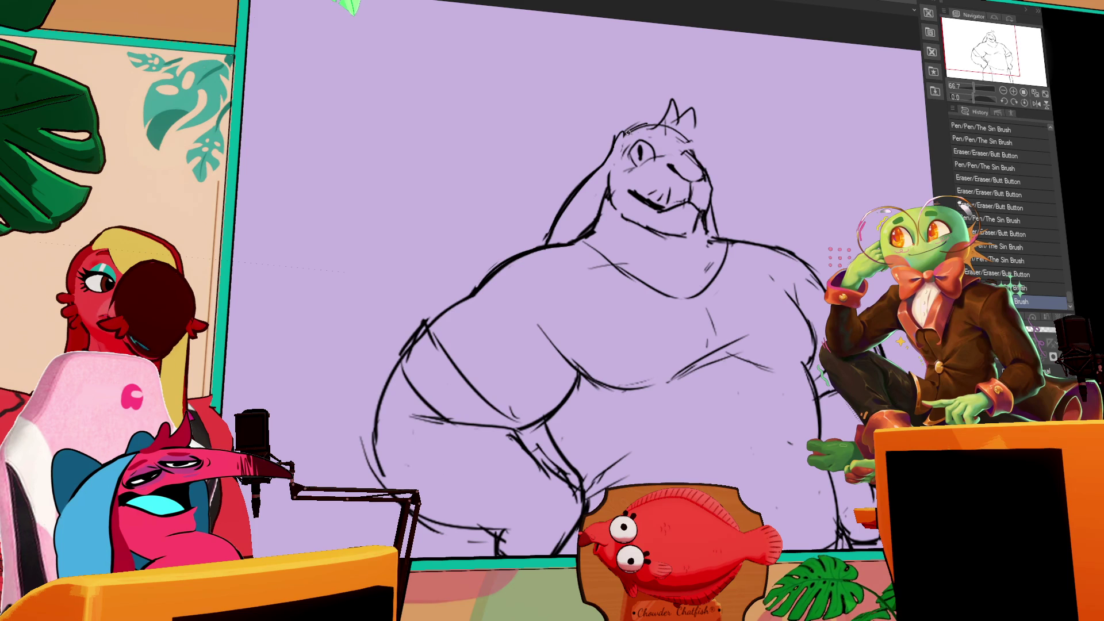
{"action": "left_click_drag", "start_coordinate": [615, 133], "coordinate": [666, 127]}
{"action": "left_click_drag", "start_coordinate": [661, 124], "coordinate": [698, 136]}
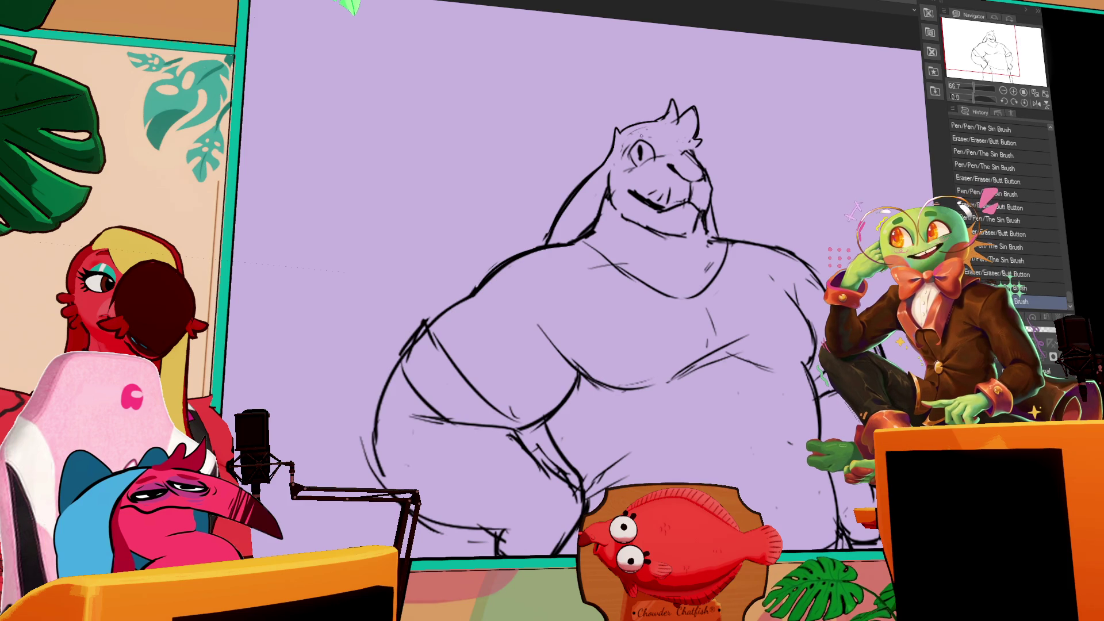
{"action": "left_click", "coordinate": [628, 136]}
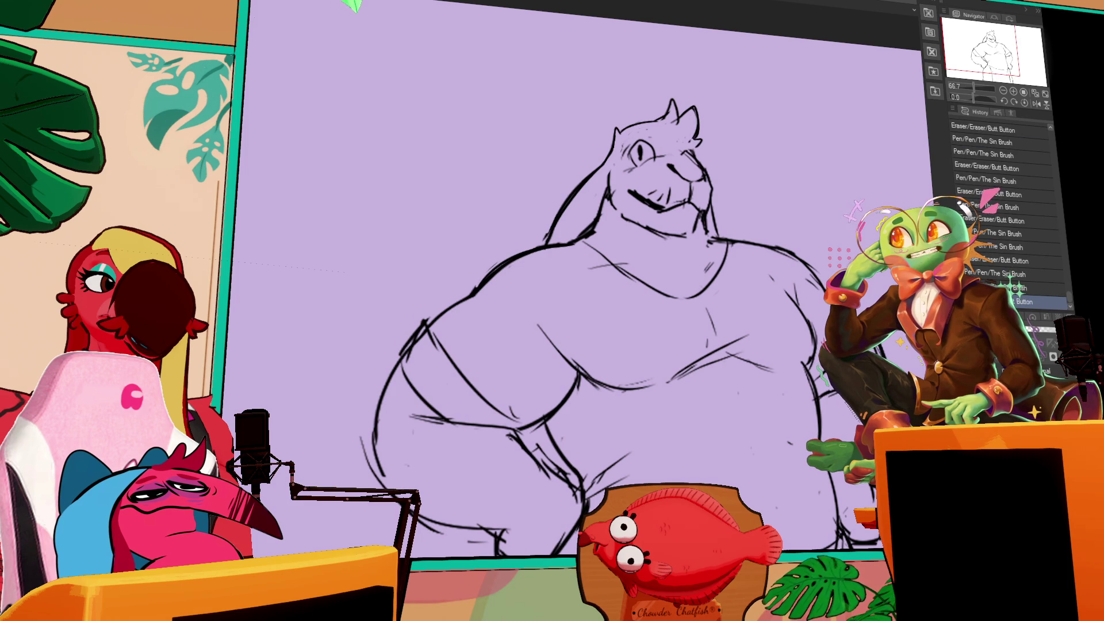
- Re-show the hidden sketches, undo an accidental deletion, and move the coloured reference to the left
{"action": "left_click", "coordinate": [961, 205]}
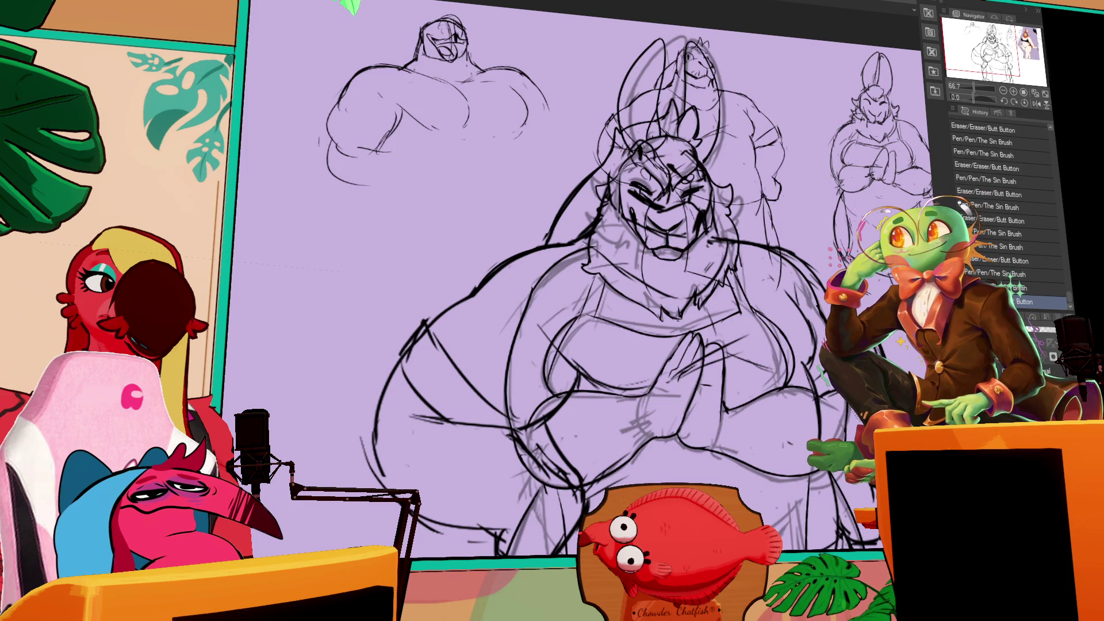
{"action": "scroll", "coordinate": [552, 287], "scroll_direction": "right", "scroll_amount": 10}
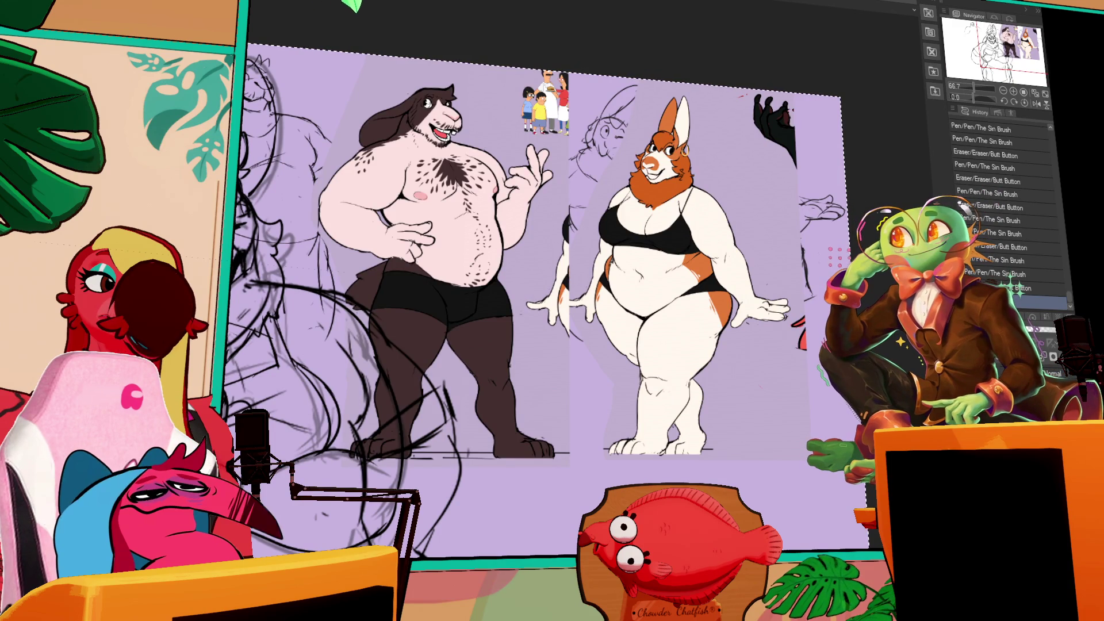
{"action": "key", "text": "ctrl+a"}
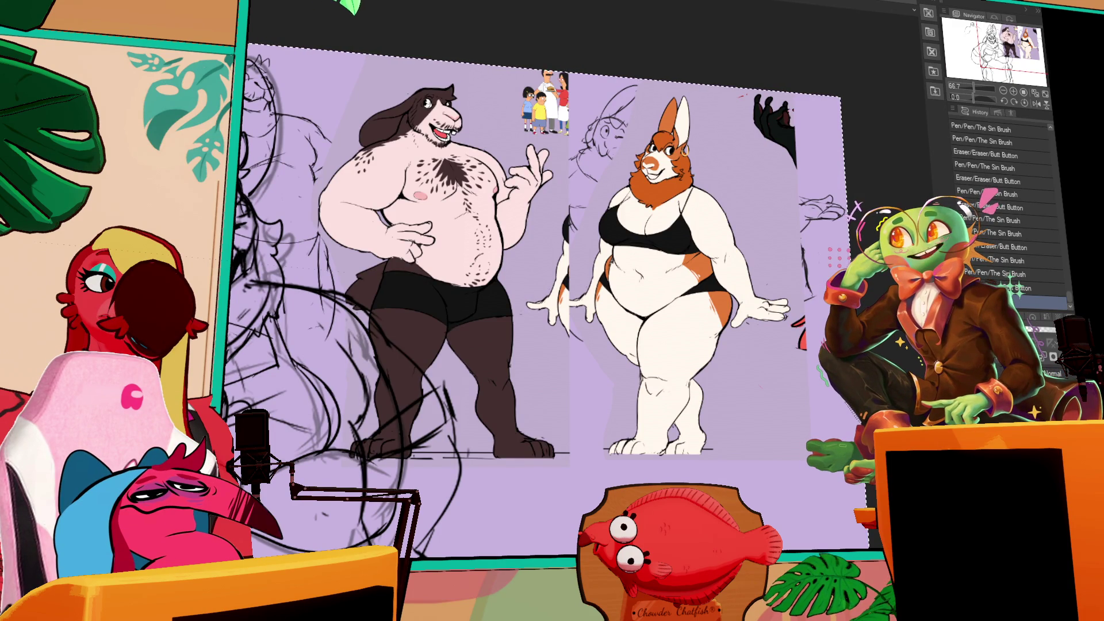
{"action": "key", "text": "Delete"}
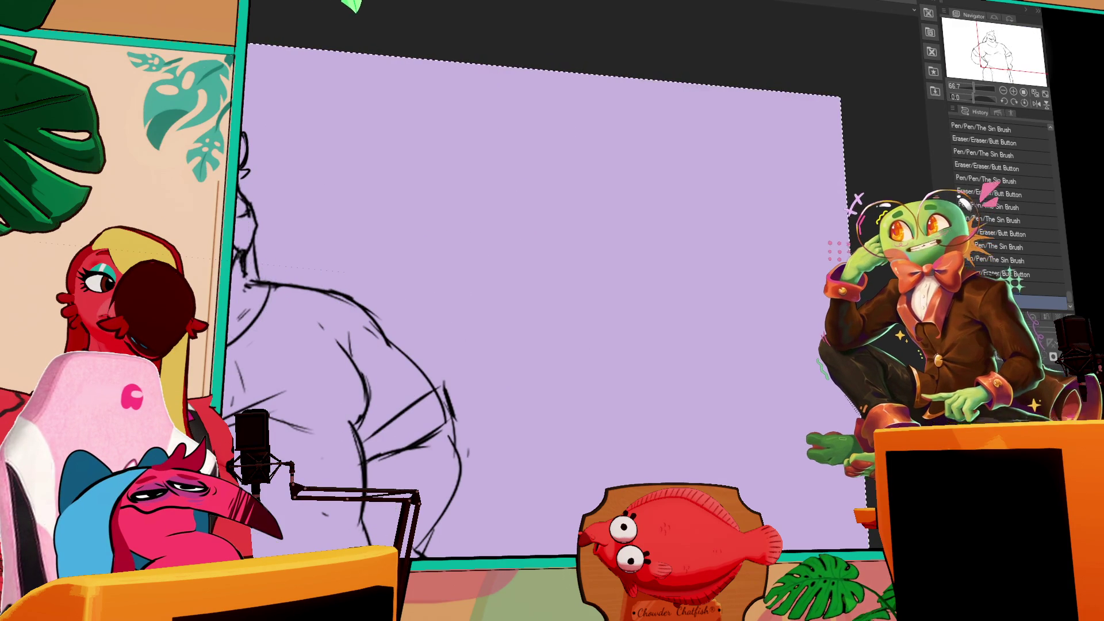
{"action": "key", "text": "ctrl+z"}
{"action": "key", "text": "ctrl+z"}
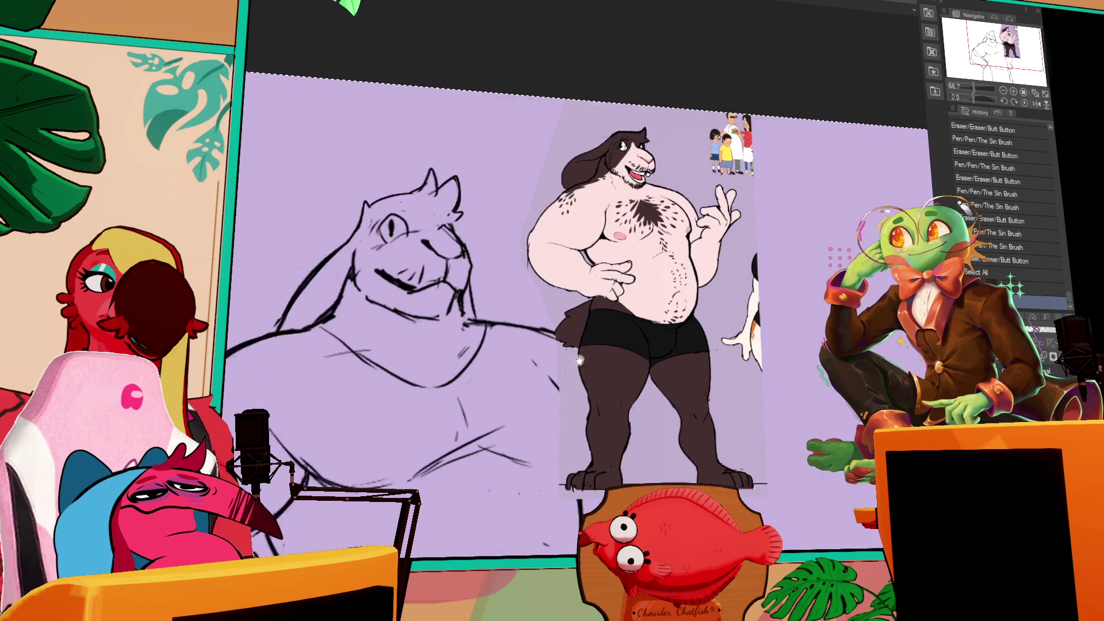
{"action": "left_click_drag", "start_coordinate": [712, 372], "coordinate": [212, 336]}
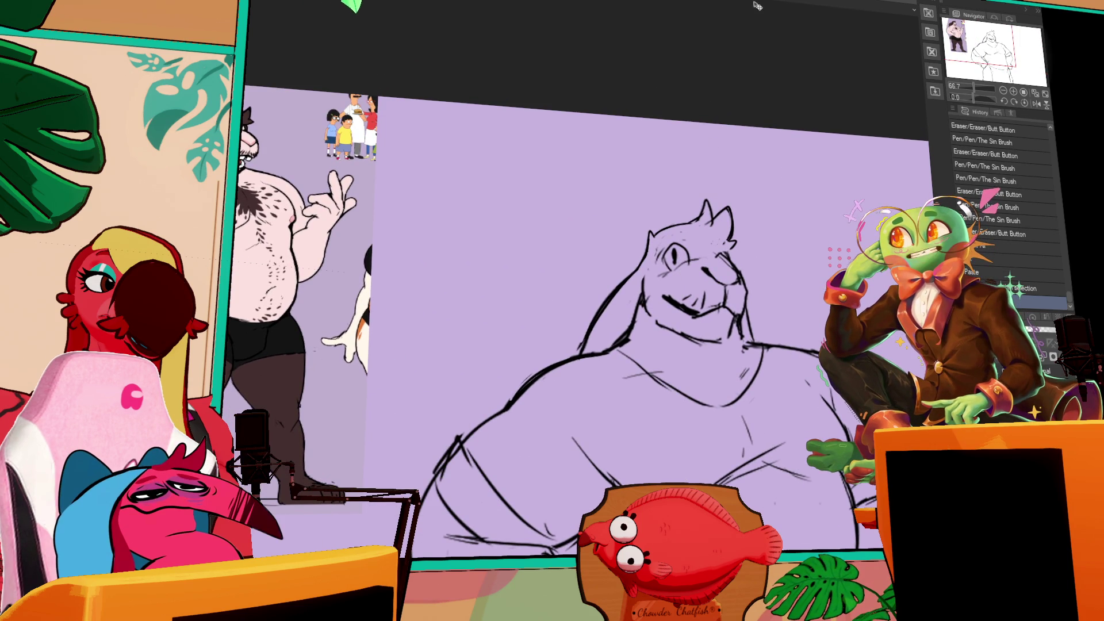
- Erase small stray marks and a short bit of line on the bear sketch
{"action": "left_click", "coordinate": [646, 286]}
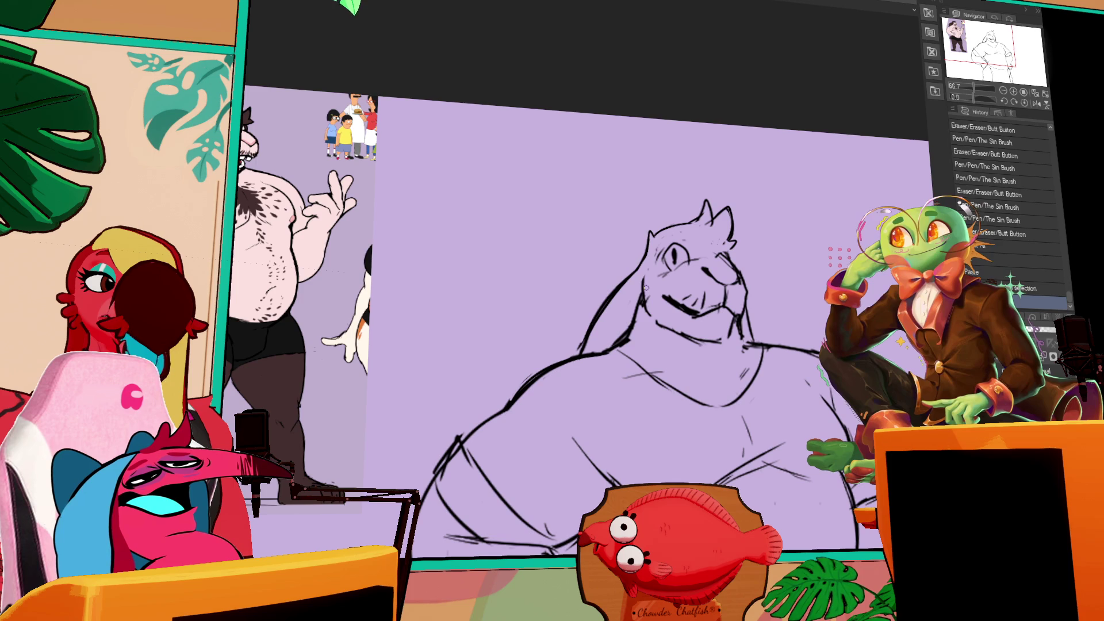
{"action": "left_click", "coordinate": [646, 286]}
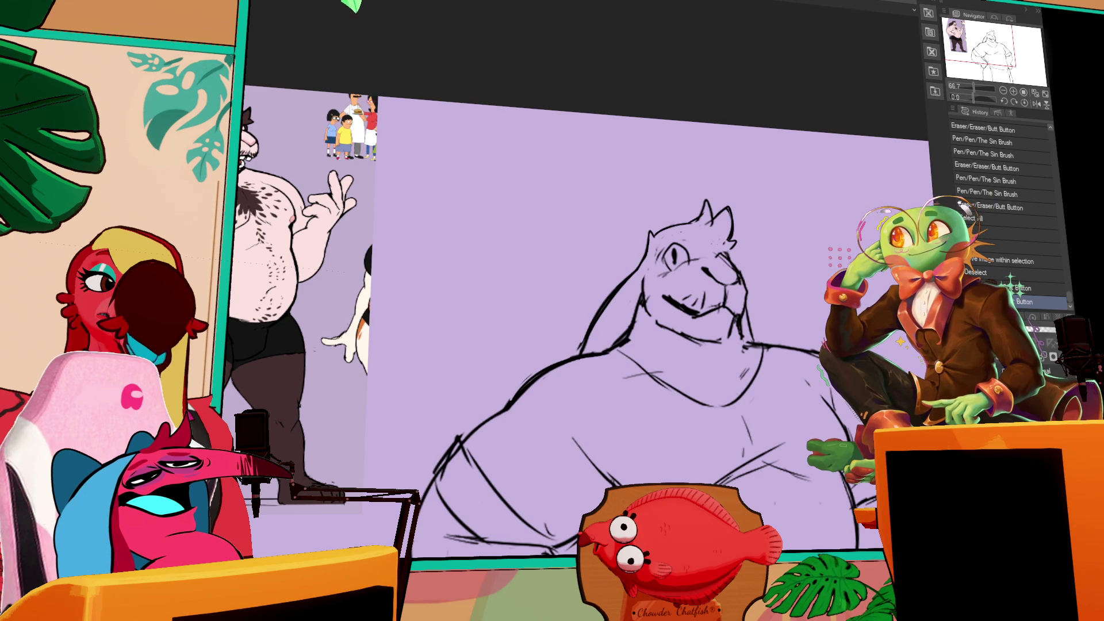
{"action": "left_click", "coordinate": [646, 287]}
{"action": "left_click", "coordinate": [646, 291]}
{"action": "left_click", "coordinate": [646, 290]}
{"action": "left_click", "coordinate": [644, 270]}
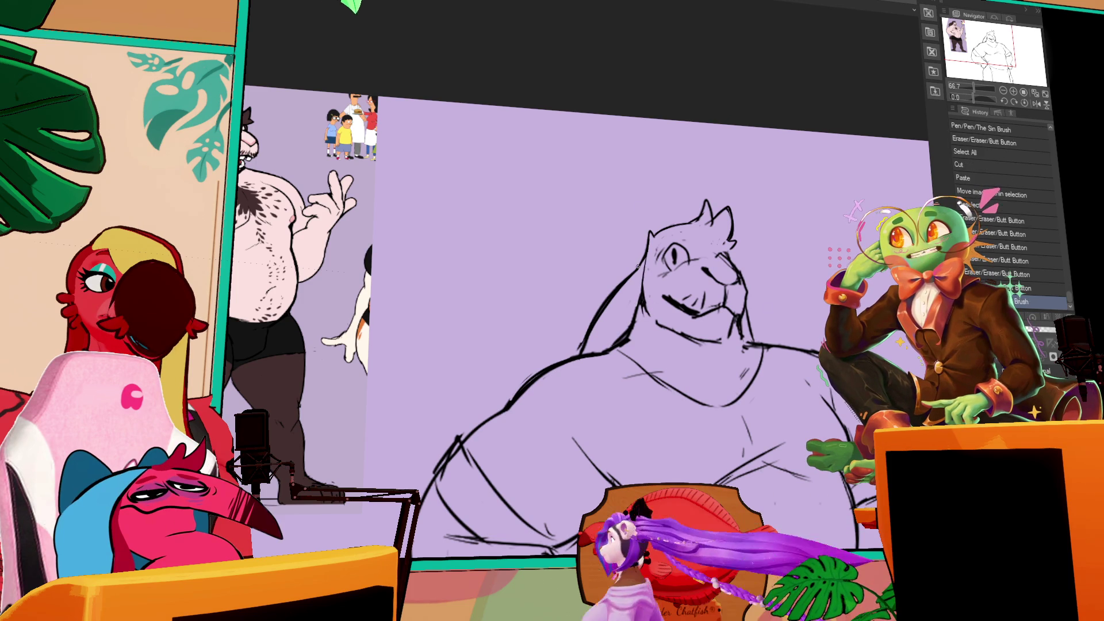
{"action": "key", "text": "ctrl+z"}
{"action": "key", "text": "ctrl+y"}
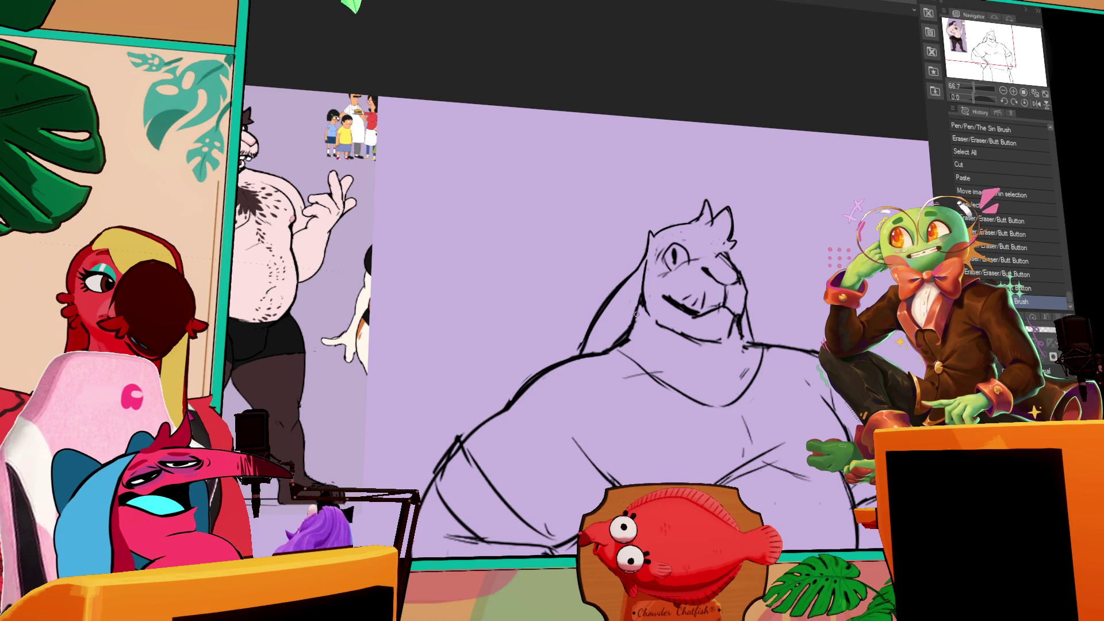
{"action": "left_click_drag", "start_coordinate": [635, 313], "coordinate": [638, 333]}
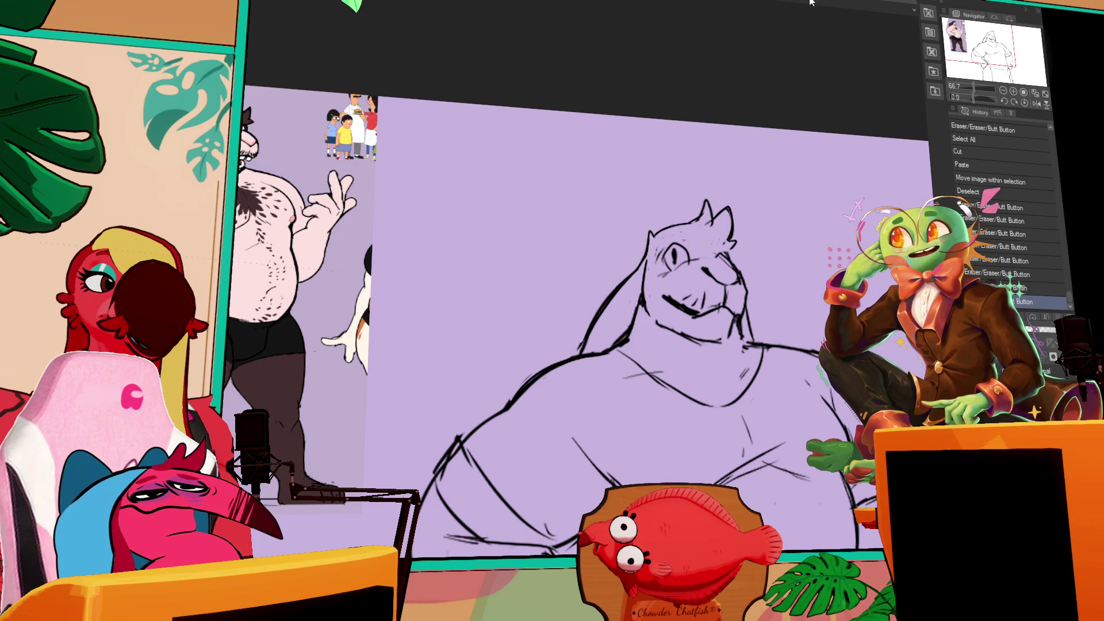
- Redraw the jaw line with short strokes and add stubble marks along the chin
{"action": "mouse_move", "coordinate": [779, 259]}
{"action": "left_mouse_down"}
{"action": "mouse_move", "coordinate": [736, 194]}
{"action": "mouse_move", "coordinate": [740, 162]}
{"action": "left_mouse_up"}
{"action": "left_click", "coordinate": [721, 320]}
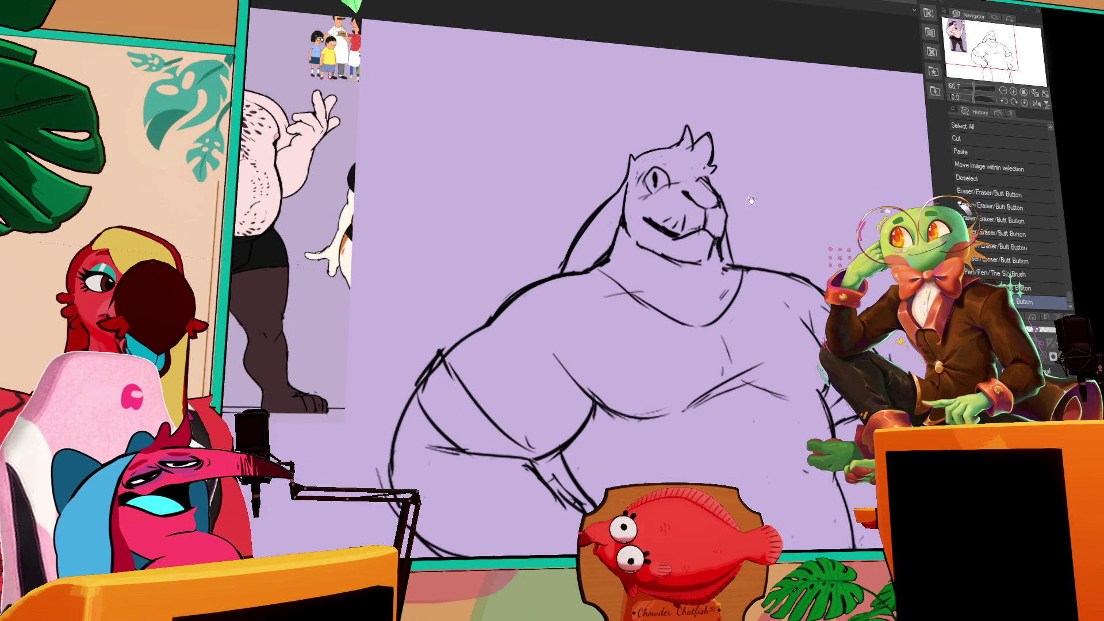
{"action": "left_click", "coordinate": [698, 263]}
{"action": "mouse_move", "coordinate": [713, 263]}
{"action": "left_mouse_down"}
{"action": "mouse_move", "coordinate": [661, 264]}
{"action": "mouse_move", "coordinate": [715, 244]}
{"action": "left_mouse_up"}
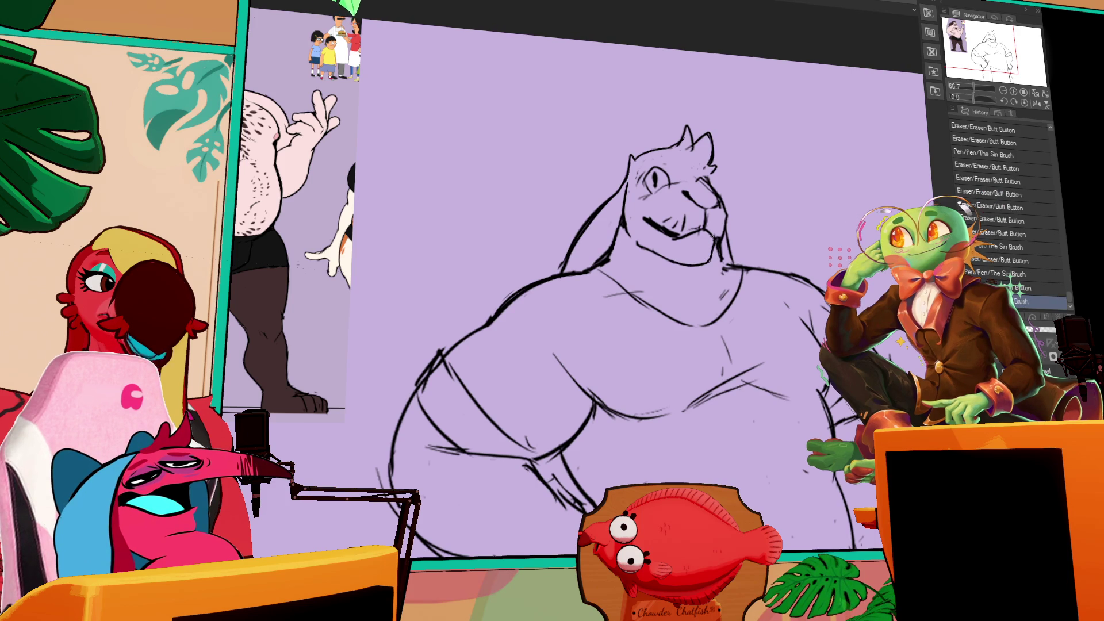
{"action": "left_click_drag", "start_coordinate": [770, 205], "coordinate": [762, 204]}
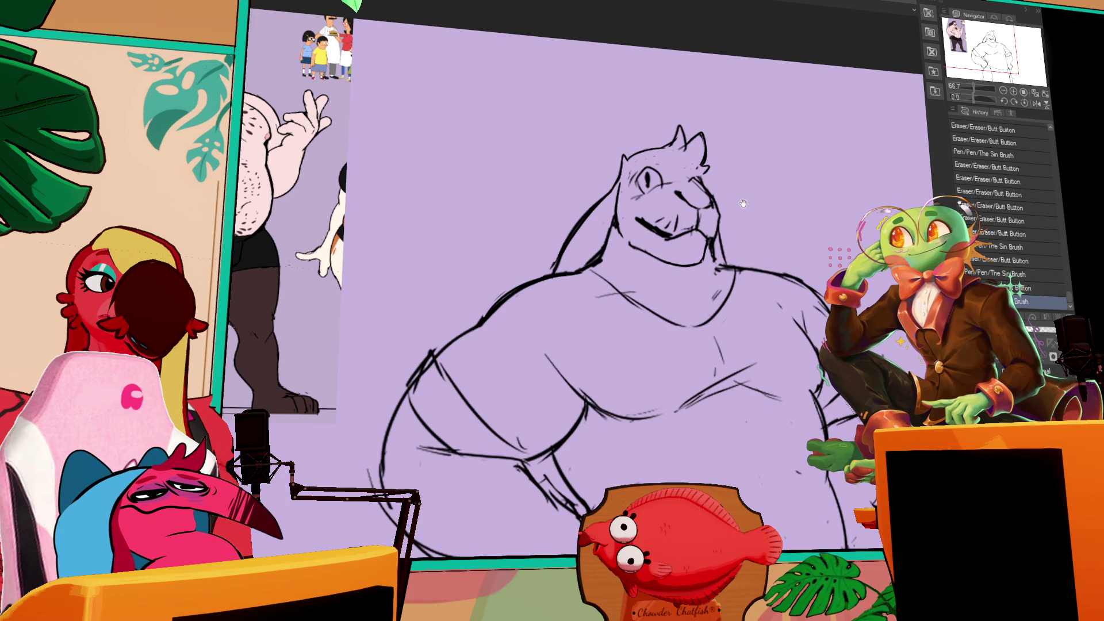
{"action": "left_click_drag", "start_coordinate": [664, 259], "coordinate": [678, 256]}
{"action": "left_click_drag", "start_coordinate": [683, 252], "coordinate": [691, 256]}
{"action": "mouse_move", "coordinate": [695, 250]}
{"action": "left_mouse_down"}
{"action": "mouse_move", "coordinate": [675, 228]}
{"action": "mouse_move", "coordinate": [710, 210]}
{"action": "left_mouse_up"}
- Rework strokes around the snout and cheek, then touch up the head top and right eye
{"action": "left_click_drag", "start_coordinate": [705, 167], "coordinate": [717, 190]}
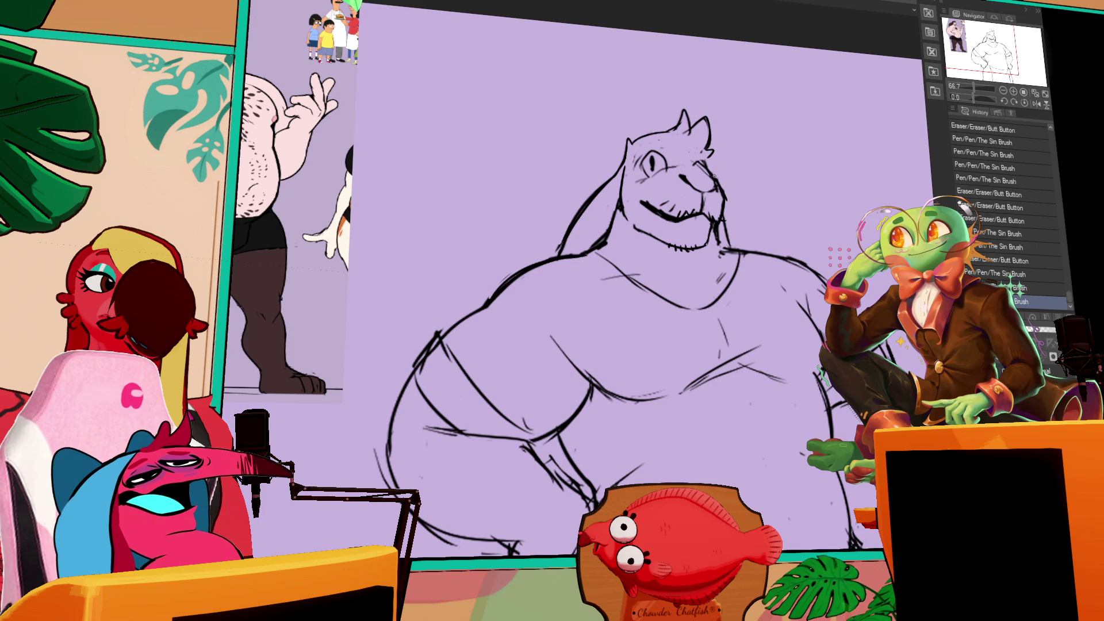
{"action": "key", "text": "ctrl+z"}
{"action": "key", "text": "ctrl+z"}
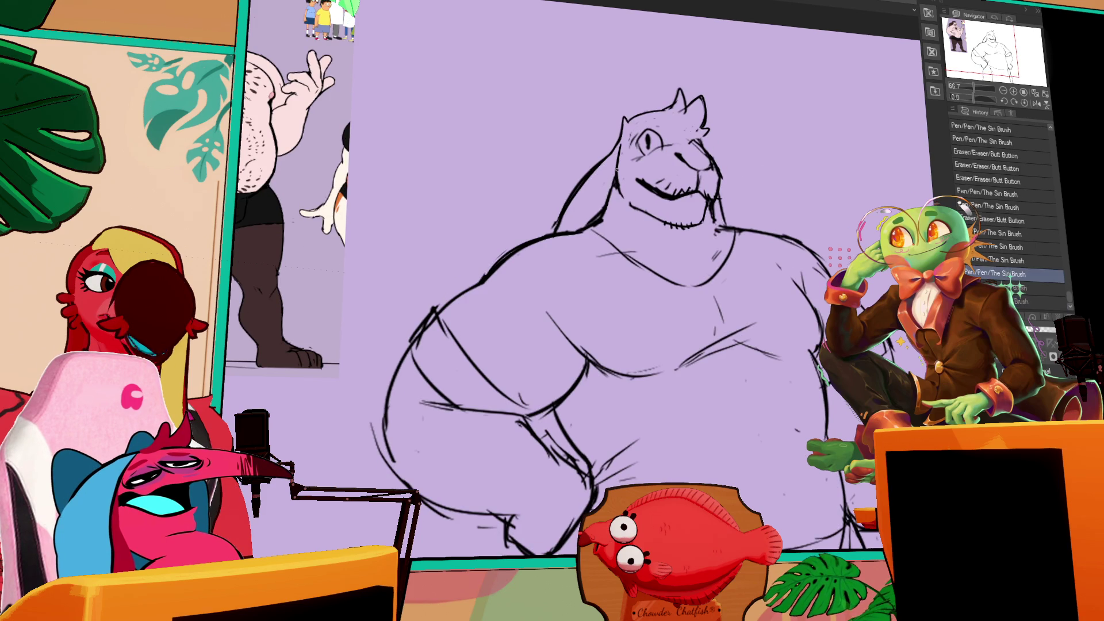
{"action": "left_click_drag", "start_coordinate": [618, 170], "coordinate": [560, 239]}
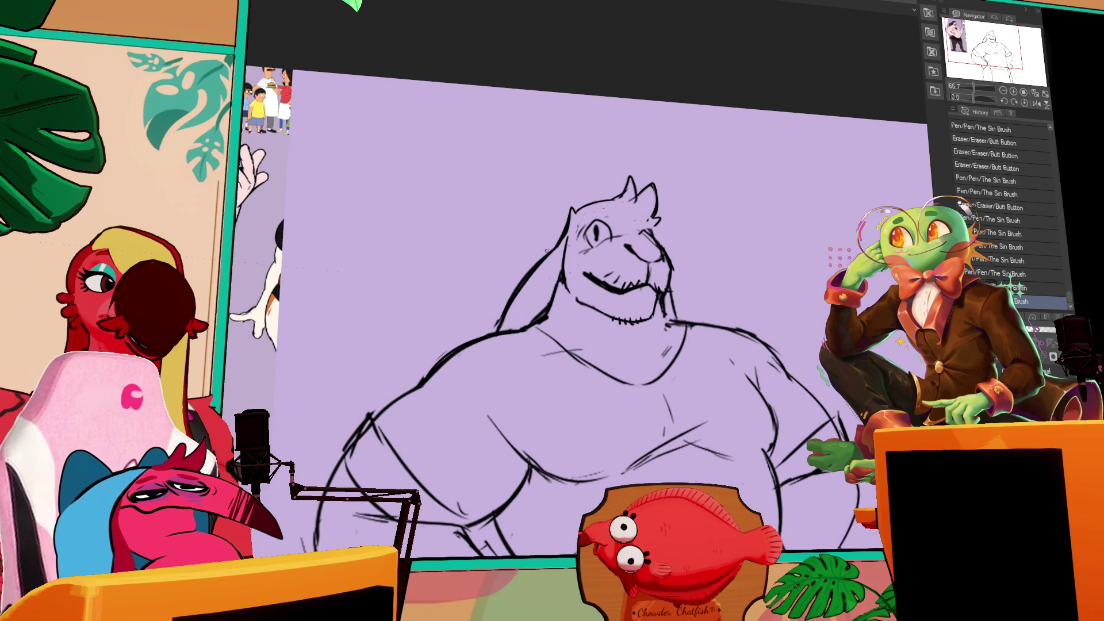
{"action": "left_click_drag", "start_coordinate": [578, 212], "coordinate": [609, 200]}
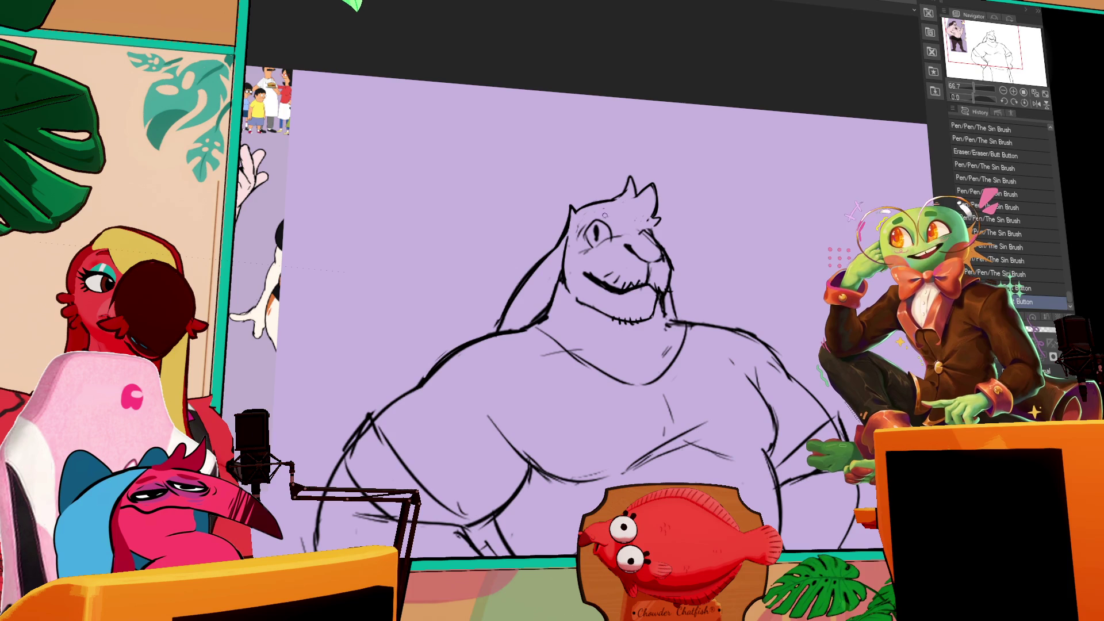
{"action": "left_click_drag", "start_coordinate": [601, 210], "coordinate": [608, 214]}
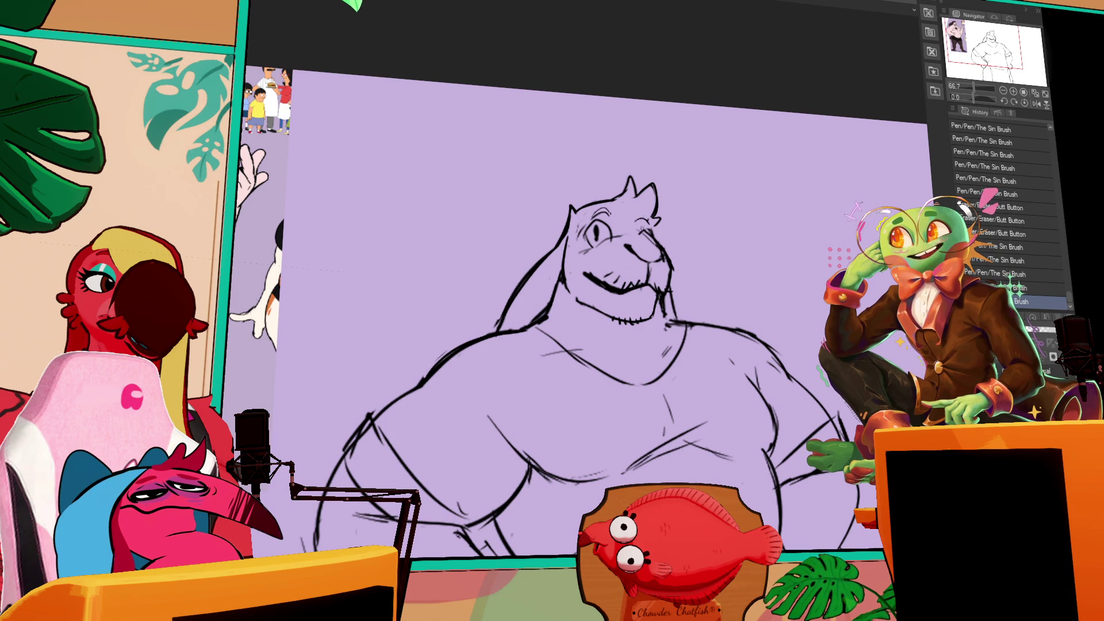
{"action": "left_click_drag", "start_coordinate": [639, 229], "coordinate": [648, 239]}
- Rework the small pen and eraser strokes near the chin and neck
{"action": "scroll", "coordinate": [649, 241], "scroll_direction": "down", "scroll_amount": 2}
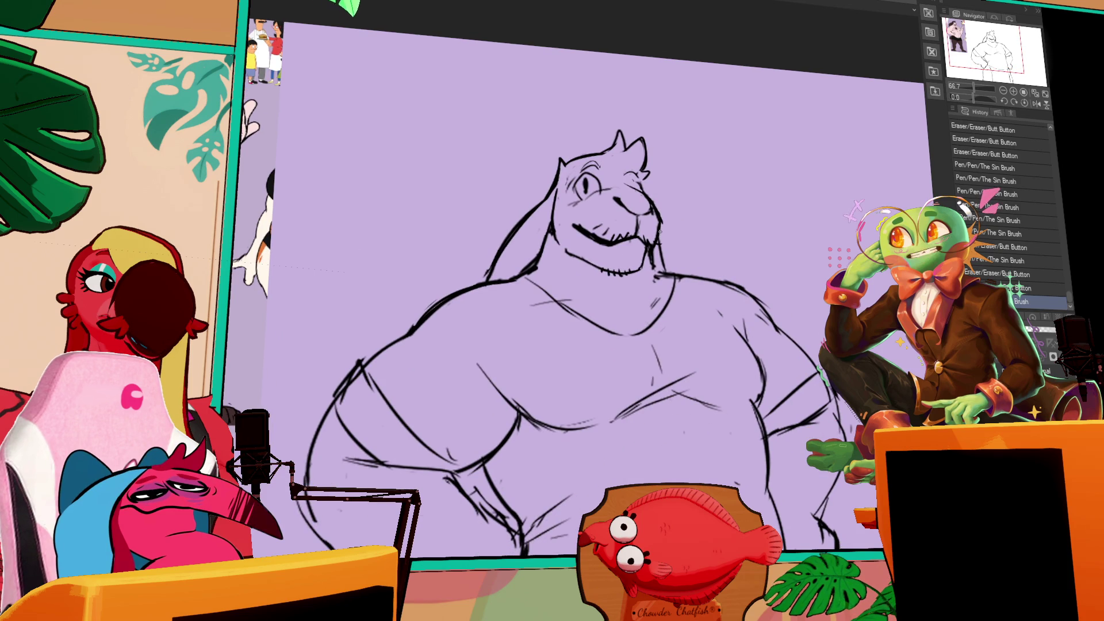
{"action": "left_click_drag", "start_coordinate": [740, 185], "coordinate": [739, 174]}
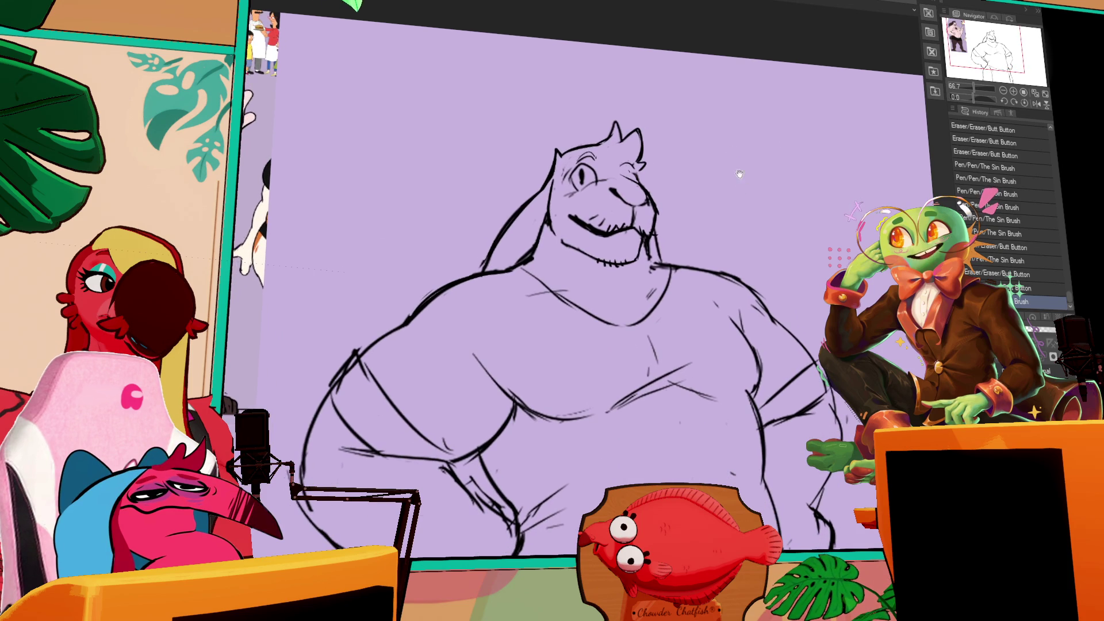
{"action": "mouse_move", "coordinate": [653, 262]}
{"action": "left_mouse_down"}
{"action": "mouse_move", "coordinate": [648, 245]}
{"action": "mouse_move", "coordinate": [667, 246]}
{"action": "mouse_move", "coordinate": [621, 249]}
{"action": "left_mouse_up"}
{"action": "mouse_move", "coordinate": [622, 249]}
{"action": "left_mouse_down"}
{"action": "mouse_move", "coordinate": [612, 256]}
{"action": "mouse_move", "coordinate": [639, 247]}
{"action": "mouse_move", "coordinate": [613, 253]}
{"action": "mouse_move", "coordinate": [610, 239]}
{"action": "mouse_move", "coordinate": [612, 252]}
{"action": "left_mouse_up"}
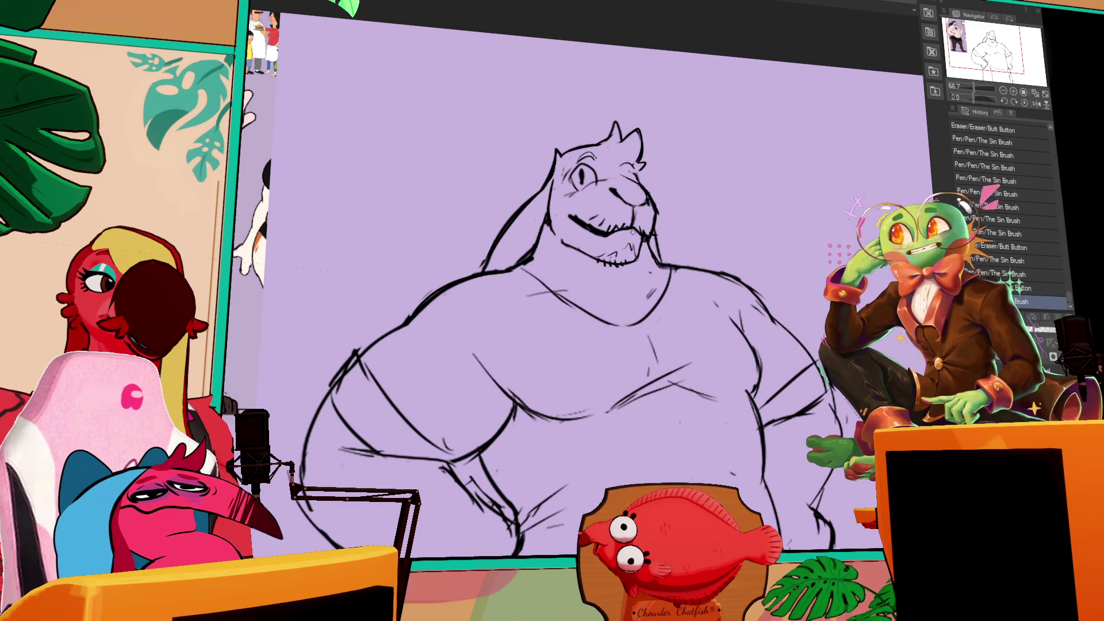
{"action": "key", "text": "ctrl+z"}
{"action": "key", "text": "ctrl+y"}
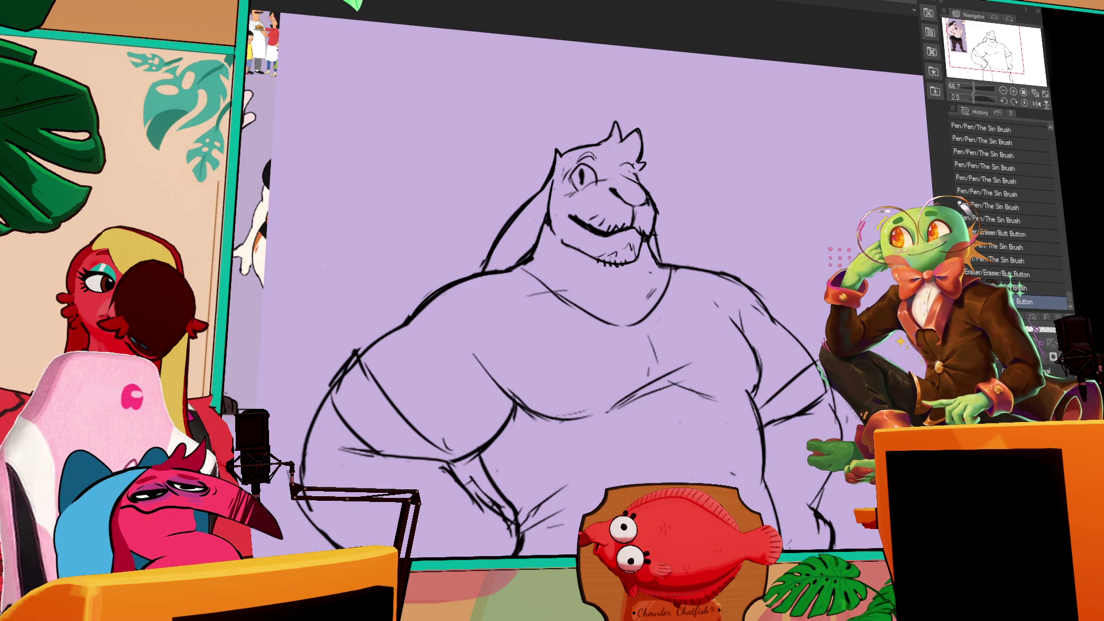
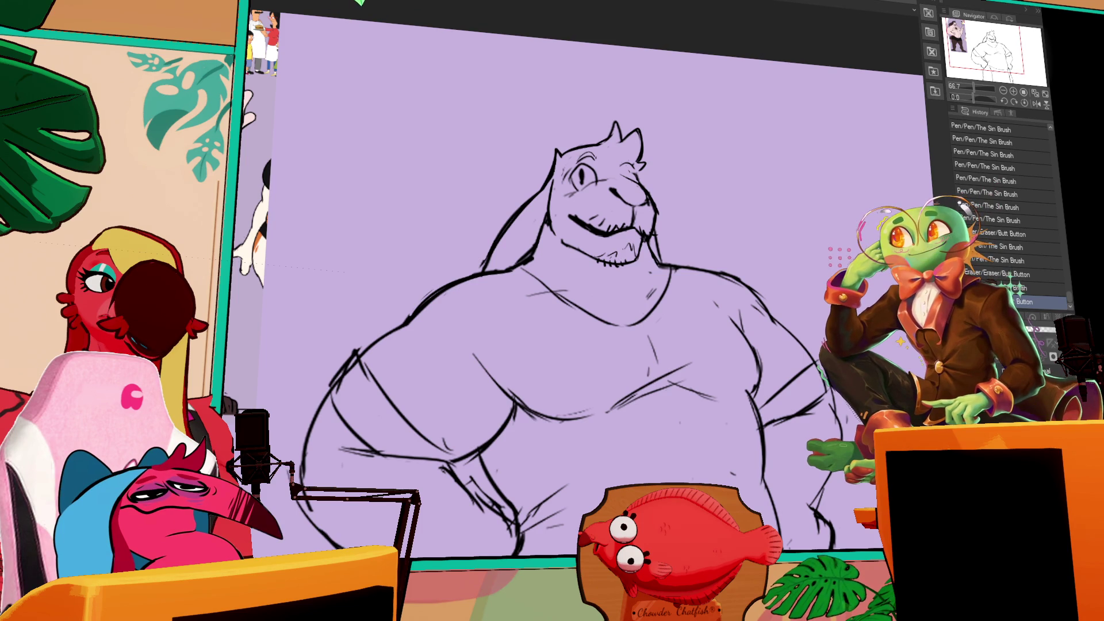
- Shift the view right and add small pen touch-ups near the face
{"action": "left_click_drag", "start_coordinate": [793, 147], "coordinate": [822, 138]}
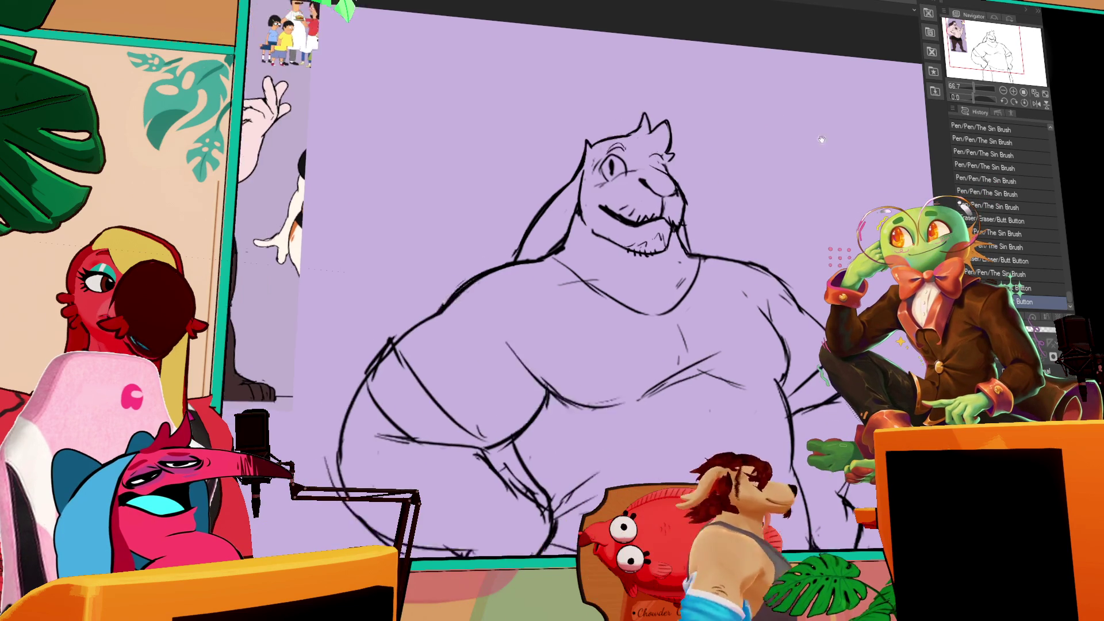
{"action": "left_click_drag", "start_coordinate": [707, 159], "coordinate": [743, 147]}
{"action": "mouse_move", "coordinate": [678, 169]}
{"action": "left_mouse_down"}
{"action": "mouse_move", "coordinate": [702, 165]}
{"action": "mouse_move", "coordinate": [650, 159]}
{"action": "left_mouse_up"}
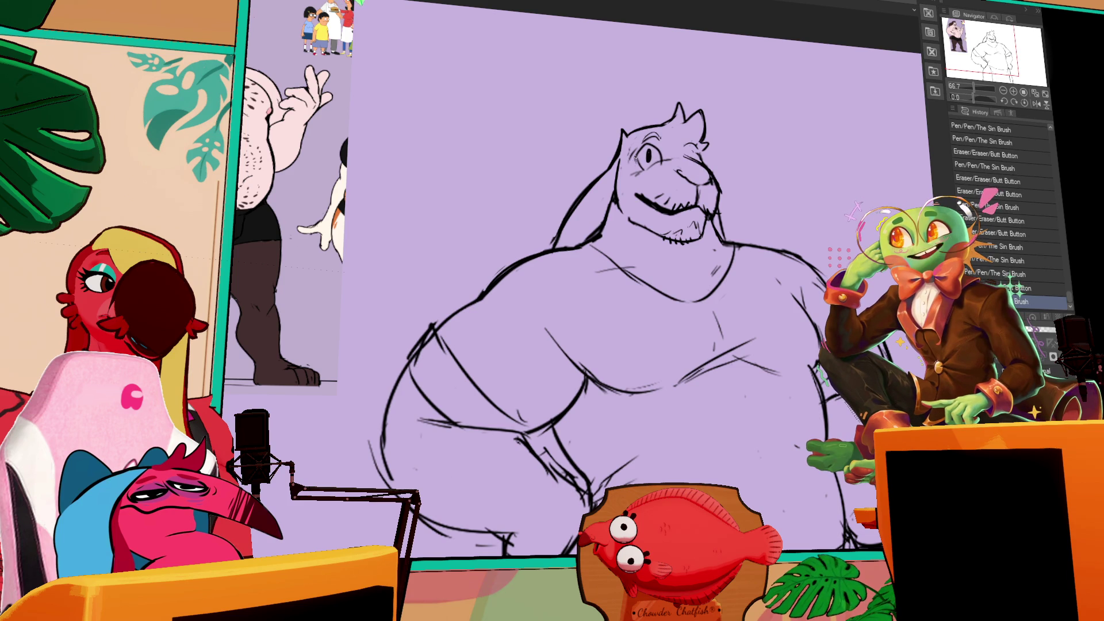
{"action": "left_click", "coordinate": [642, 165]}
{"action": "scroll", "coordinate": [575, 287], "scroll_direction": "down", "scroll_amount": 3}
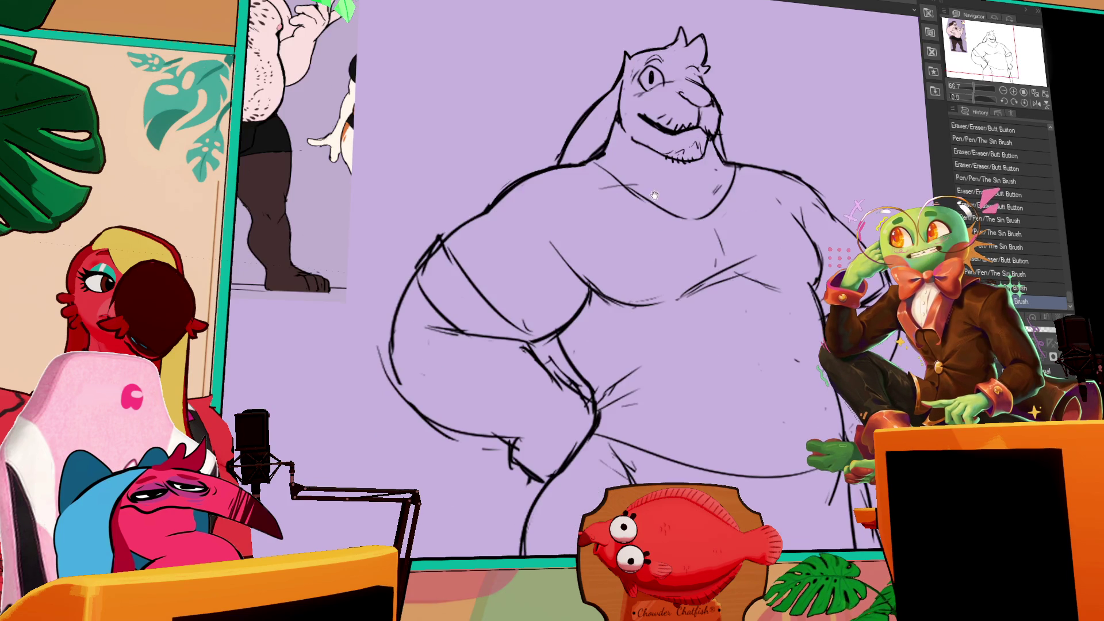
- Erase stray lines at the crotch and the hand on the hip, undoing and redoing strokes
{"action": "left_click_drag", "start_coordinate": [554, 360], "coordinate": [562, 375]}
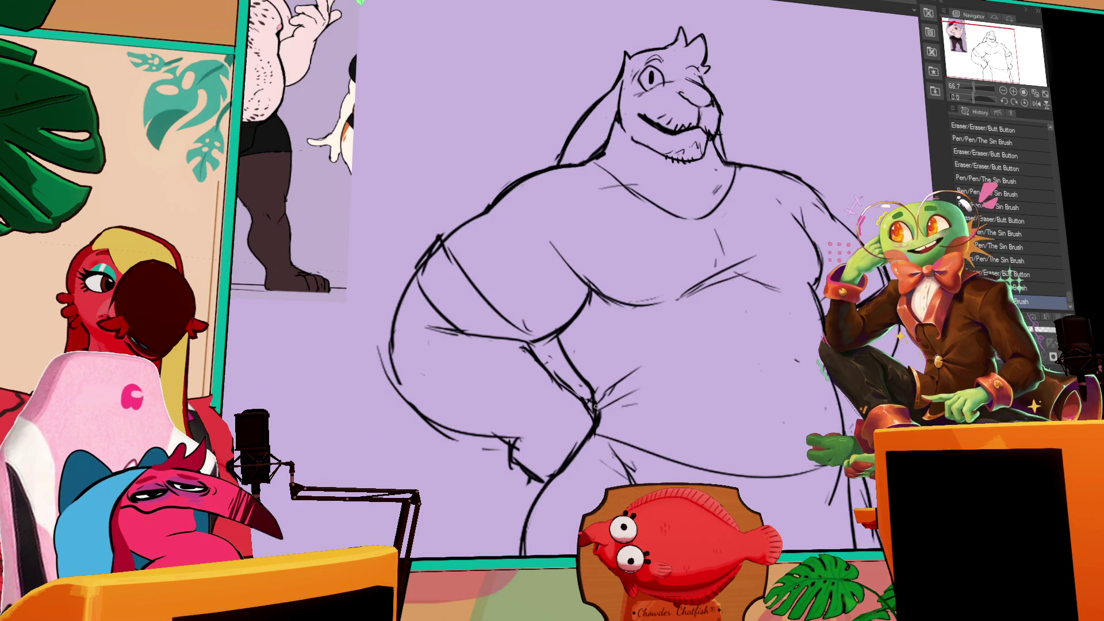
{"action": "left_click_drag", "start_coordinate": [592, 420], "coordinate": [591, 410]}
{"action": "scroll", "coordinate": [575, 374], "scroll_direction": "down", "scroll_amount": 1}
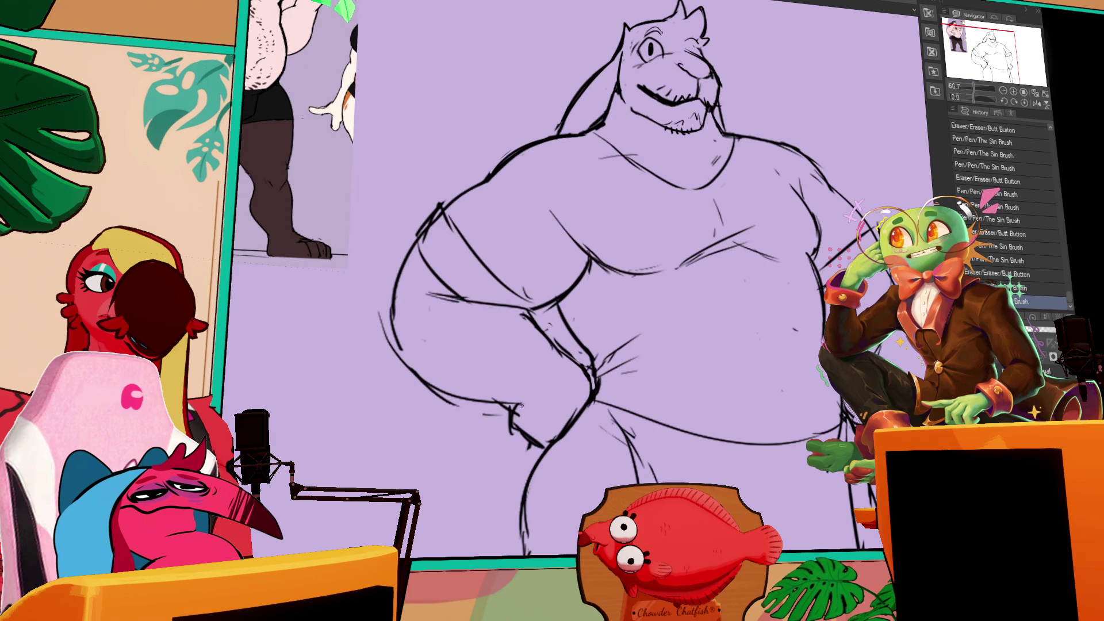
{"action": "key", "text": "ctrl+z"}
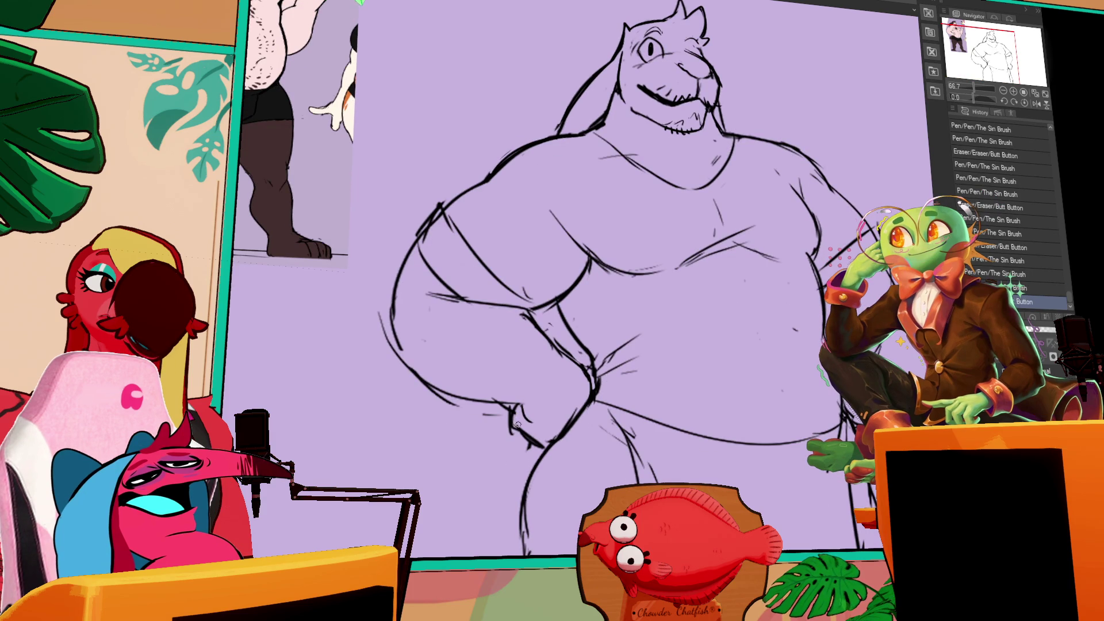
{"action": "mouse_move", "coordinate": [518, 421]}
{"action": "left_mouse_down"}
{"action": "mouse_move", "coordinate": [543, 444]}
{"action": "mouse_move", "coordinate": [569, 380]}
{"action": "mouse_move", "coordinate": [587, 377]}
{"action": "left_mouse_up"}
{"action": "key", "text": "ctrl+z"}
{"action": "key", "text": "ctrl+y"}
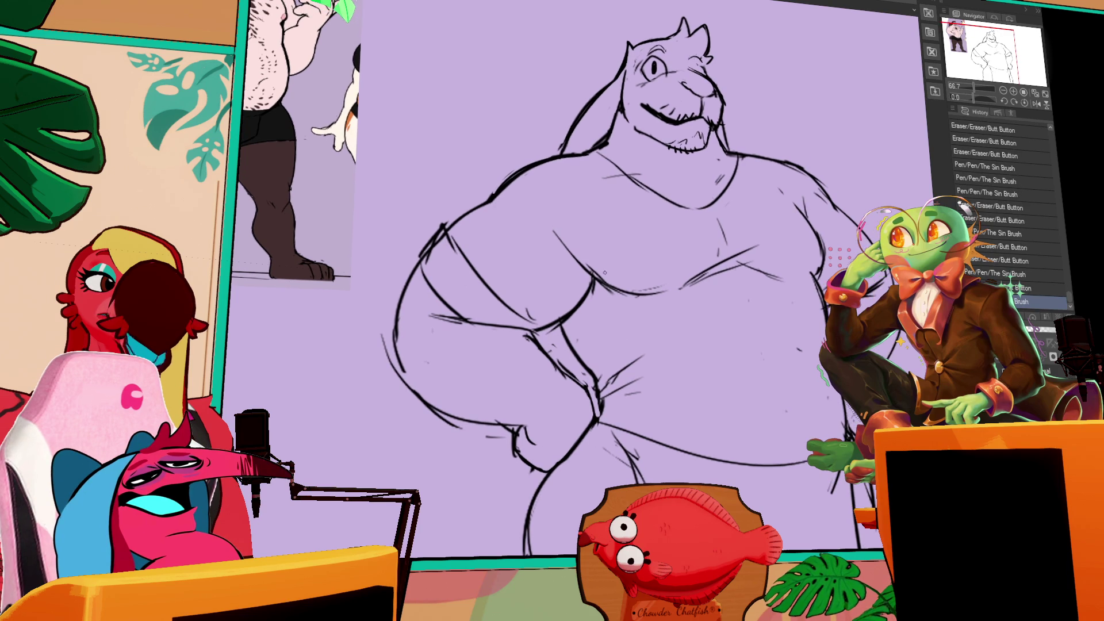
{"action": "mouse_move", "coordinate": [600, 356]}
{"action": "left_mouse_down"}
{"action": "mouse_move", "coordinate": [533, 340]}
{"action": "mouse_move", "coordinate": [558, 362]}
{"action": "mouse_move", "coordinate": [562, 320]}
{"action": "mouse_move", "coordinate": [503, 291]}
{"action": "left_mouse_up"}
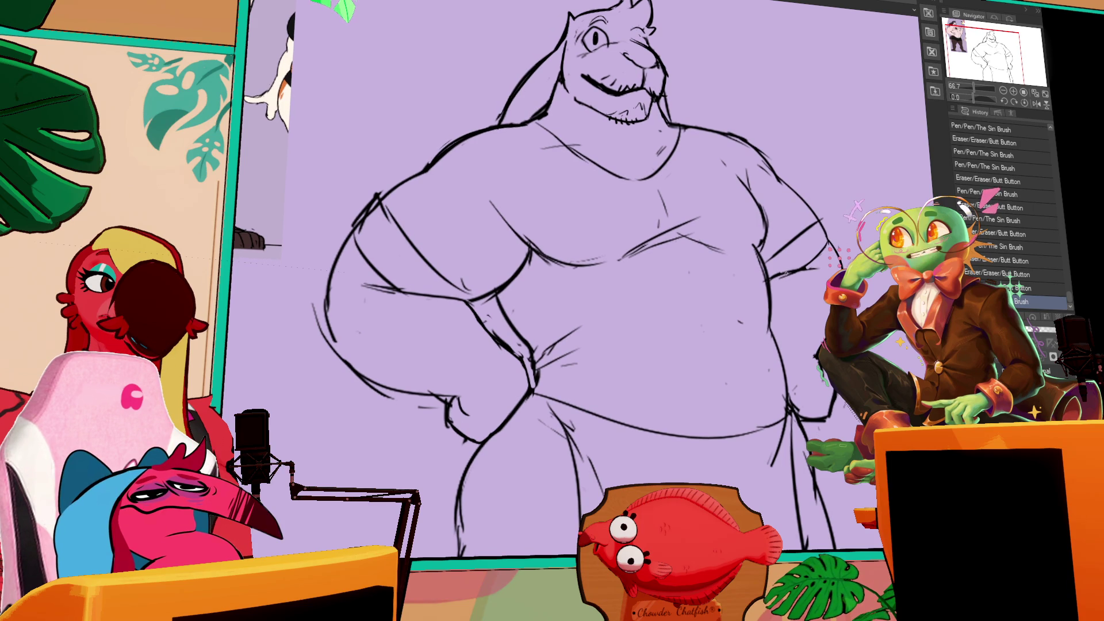
- Erase stray chest and belly lines, add a hip stroke, and pan down to the lower body
{"action": "mouse_move", "coordinate": [784, 275]}
{"action": "left_mouse_down"}
{"action": "mouse_move", "coordinate": [772, 272]}
{"action": "mouse_move", "coordinate": [813, 276]}
{"action": "mouse_move", "coordinate": [813, 265]}
{"action": "mouse_move", "coordinate": [817, 291]}
{"action": "left_mouse_up"}
{"action": "key", "text": "ctrl+z"}
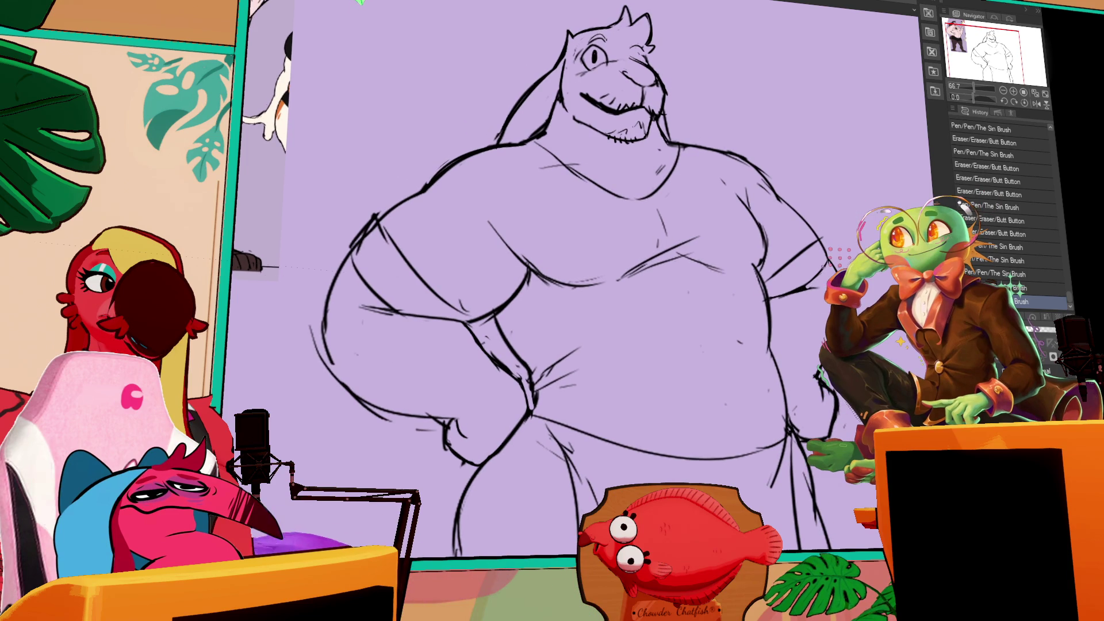
{"action": "left_click_drag", "start_coordinate": [762, 260], "coordinate": [771, 260]}
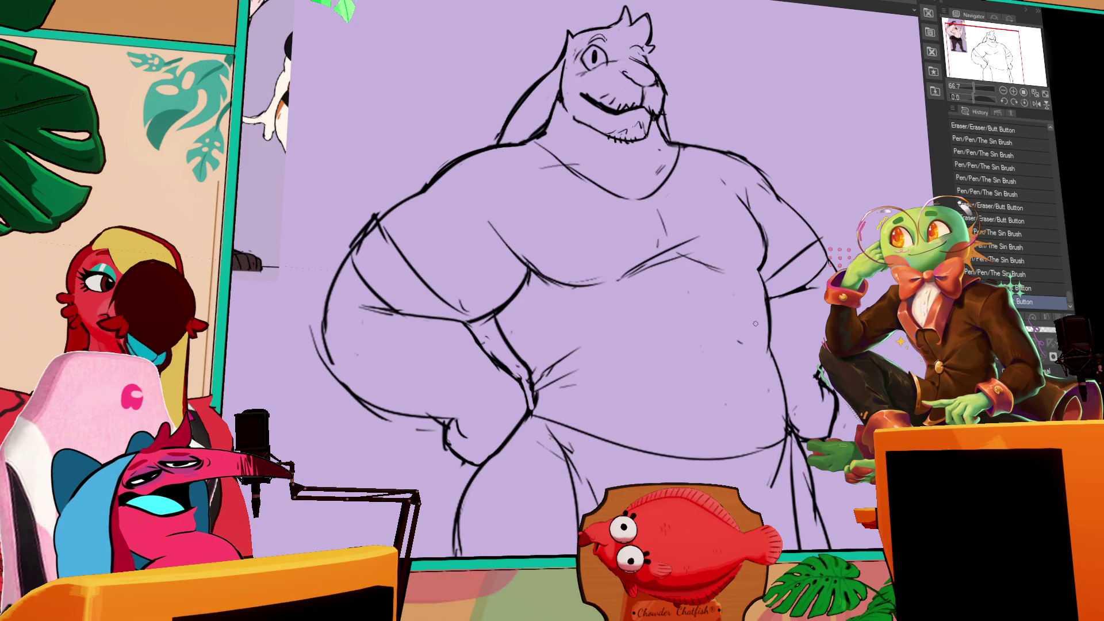
{"action": "left_click_drag", "start_coordinate": [680, 296], "coordinate": [710, 406]}
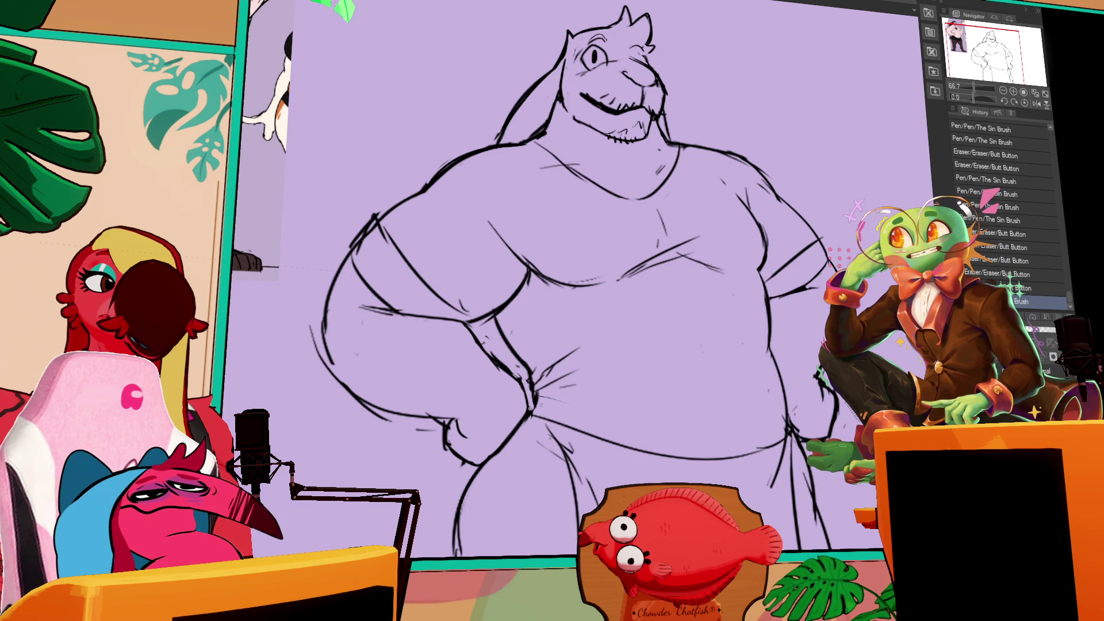
{"action": "left_click_drag", "start_coordinate": [522, 420], "coordinate": [532, 416]}
{"action": "mouse_move", "coordinate": [465, 492]}
{"action": "left_mouse_down"}
{"action": "mouse_move", "coordinate": [534, 406]}
{"action": "mouse_move", "coordinate": [525, 420]}
{"action": "mouse_move", "coordinate": [551, 364]}
{"action": "left_mouse_up"}
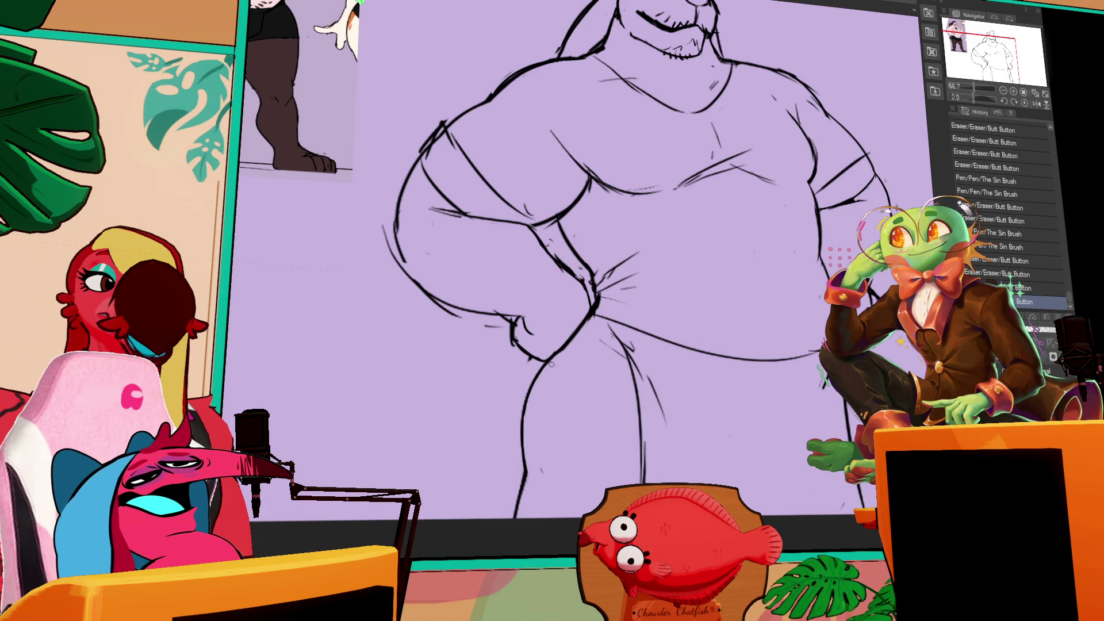
- Erase a stray bit near the hip hand and redraw the diagonal chest line
{"action": "mouse_move", "coordinate": [664, 284]}
{"action": "left_mouse_down"}
{"action": "mouse_move", "coordinate": [655, 339]}
{"action": "mouse_move", "coordinate": [587, 353]}
{"action": "mouse_move", "coordinate": [596, 347]}
{"action": "left_mouse_up"}
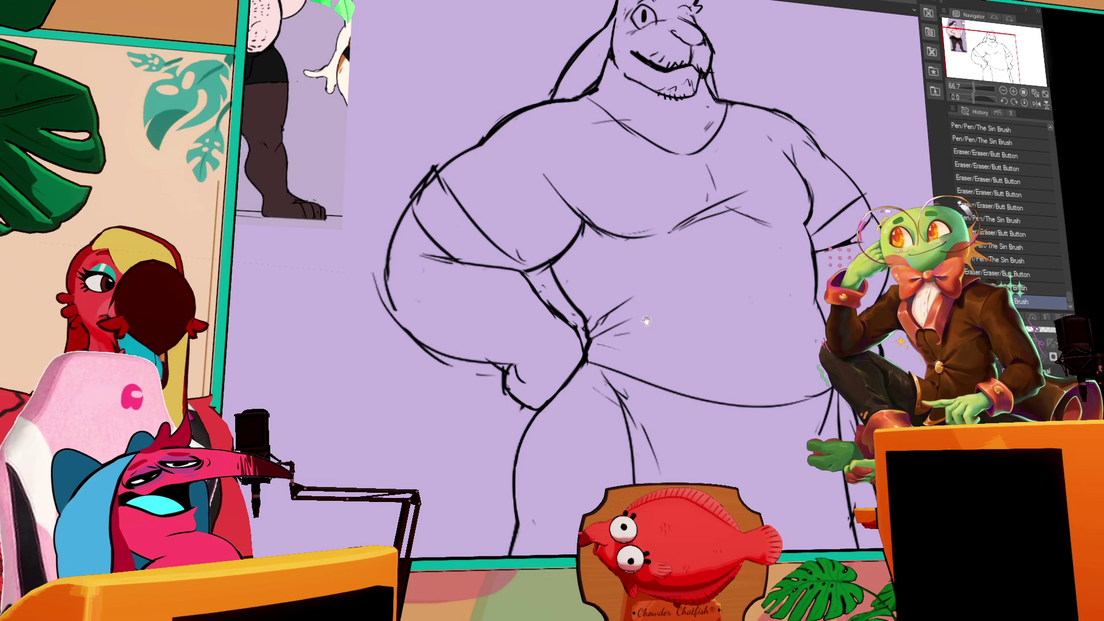
{"action": "scroll", "coordinate": [644, 322], "scroll_direction": "up", "scroll_amount": 3}
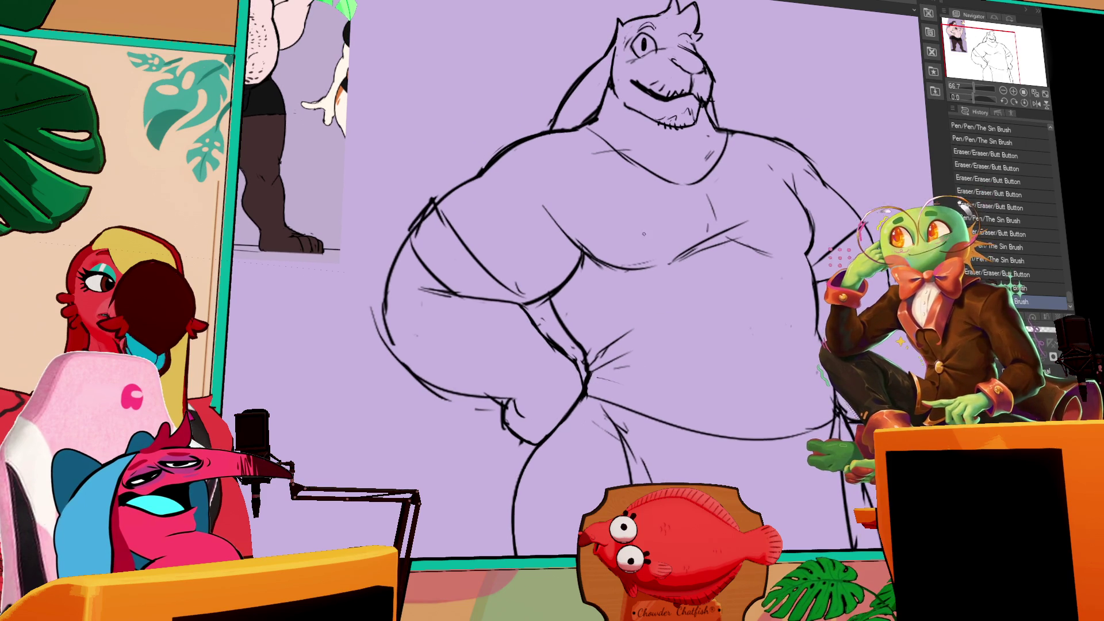
{"action": "left_click", "coordinate": [528, 302]}
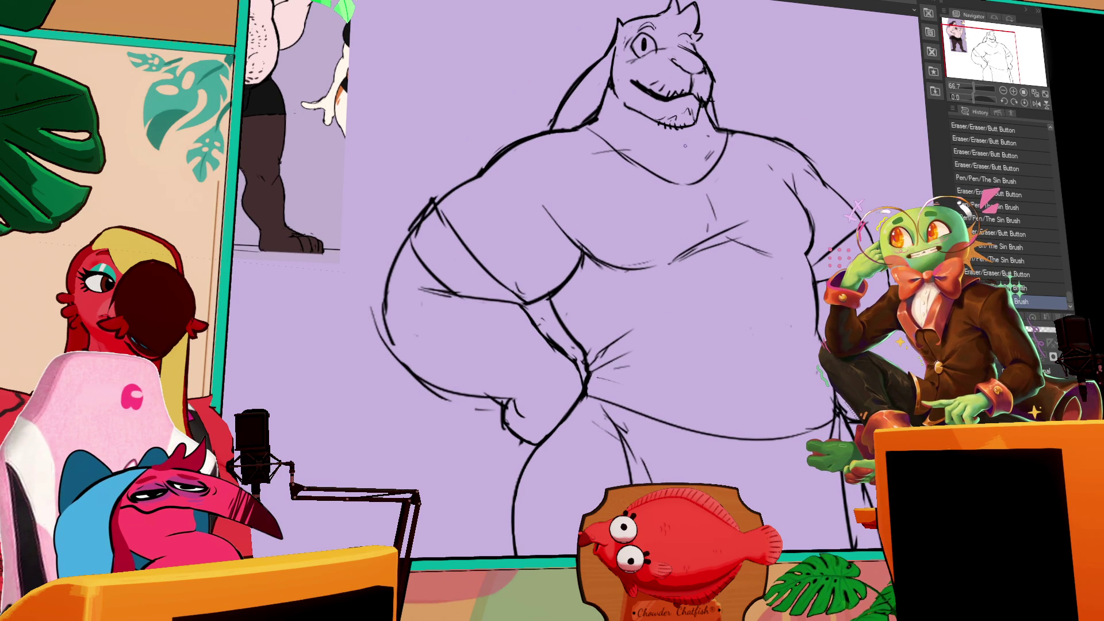
{"action": "scroll", "coordinate": [621, 193], "scroll_direction": "up", "scroll_amount": 3}
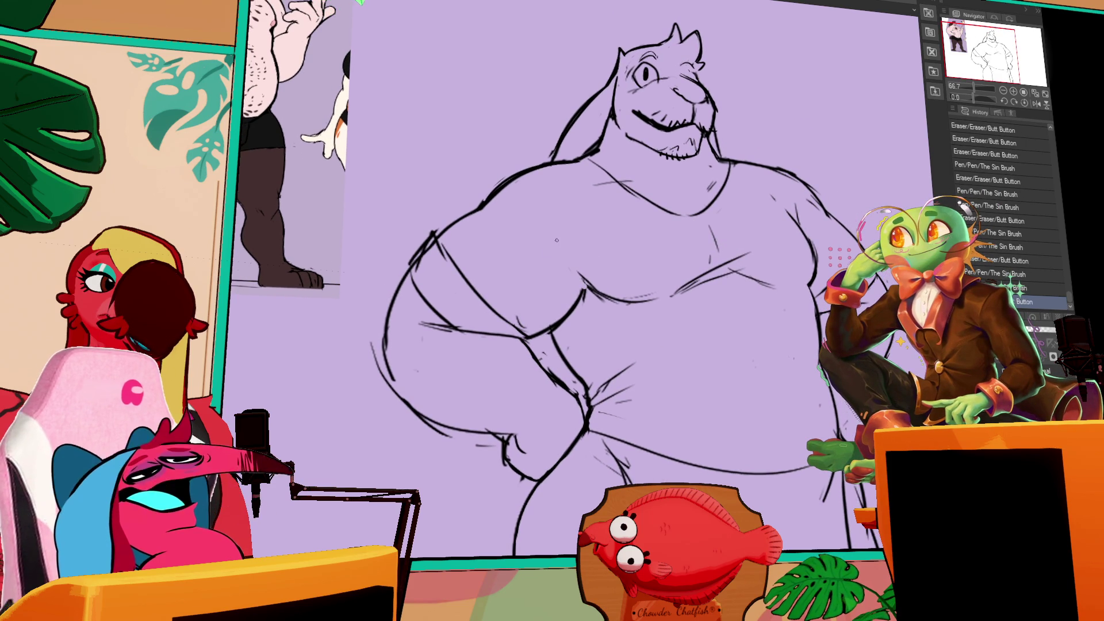
{"action": "left_click_drag", "start_coordinate": [556, 240], "coordinate": [581, 285]}
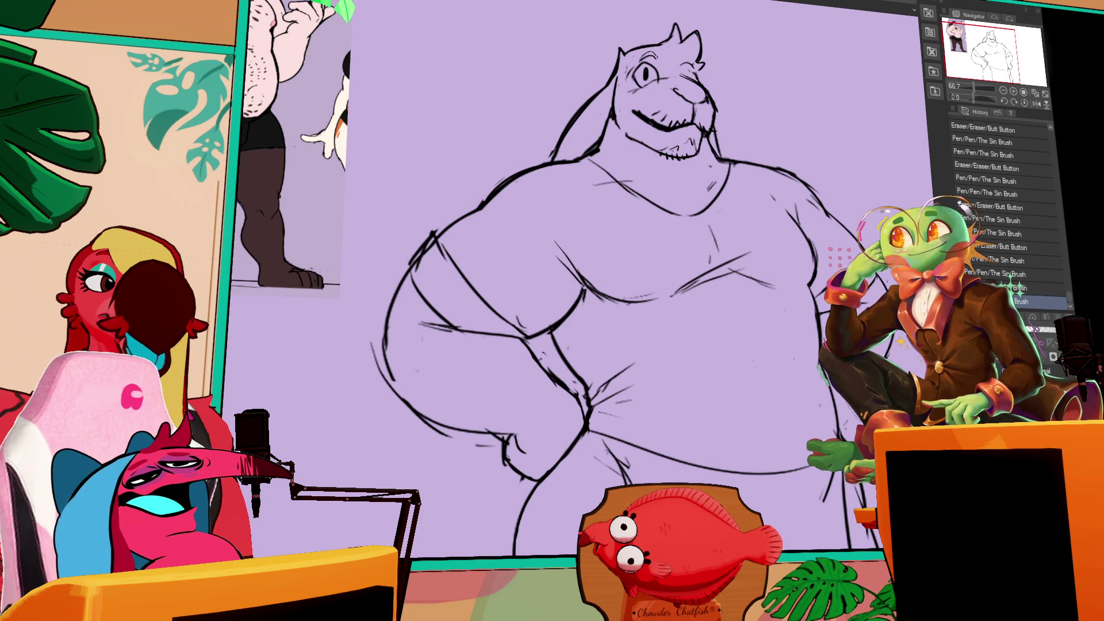
{"action": "left_click", "coordinate": [582, 294]}
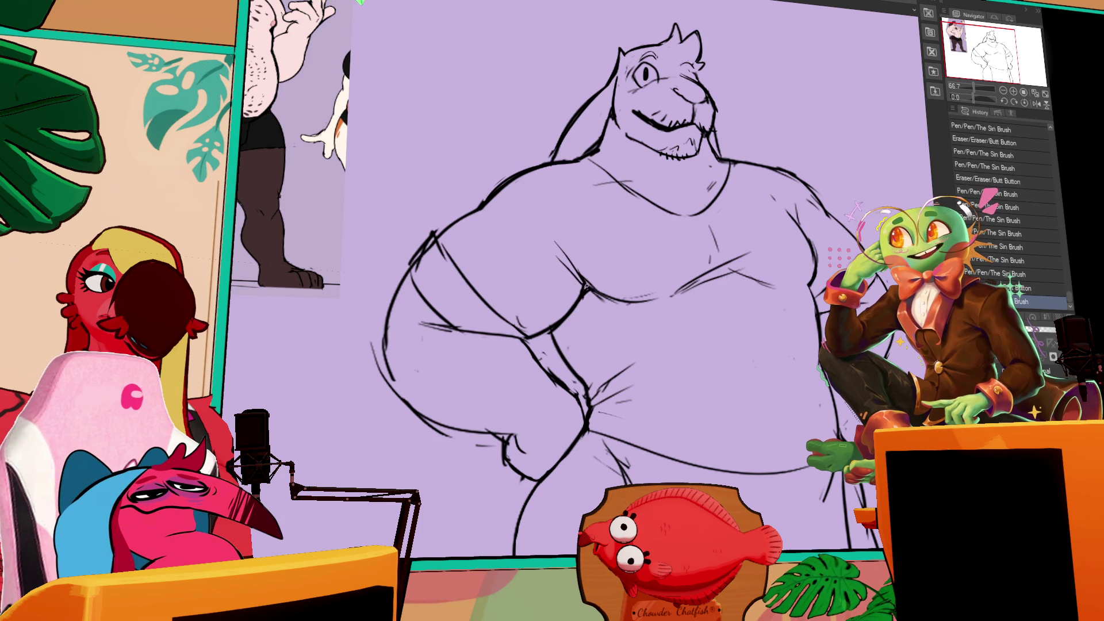
{"action": "left_click", "coordinate": [587, 286]}
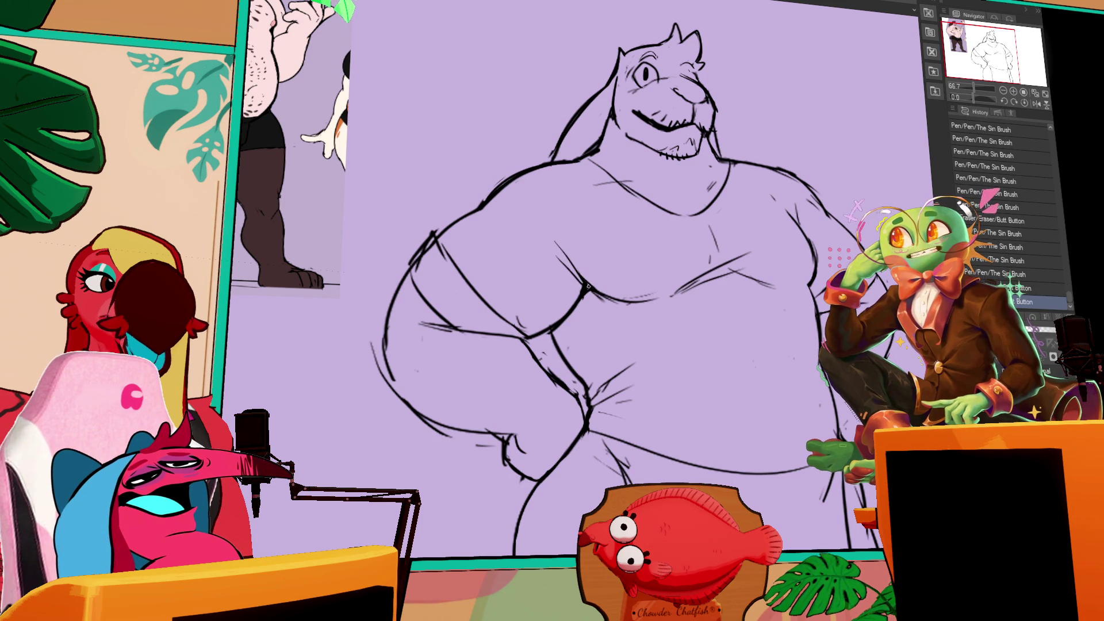
{"action": "mouse_move", "coordinate": [587, 286]}
{"action": "left_mouse_down"}
{"action": "mouse_move", "coordinate": [658, 293]}
{"action": "mouse_move", "coordinate": [719, 274]}
{"action": "mouse_move", "coordinate": [756, 240]}
{"action": "left_mouse_up"}
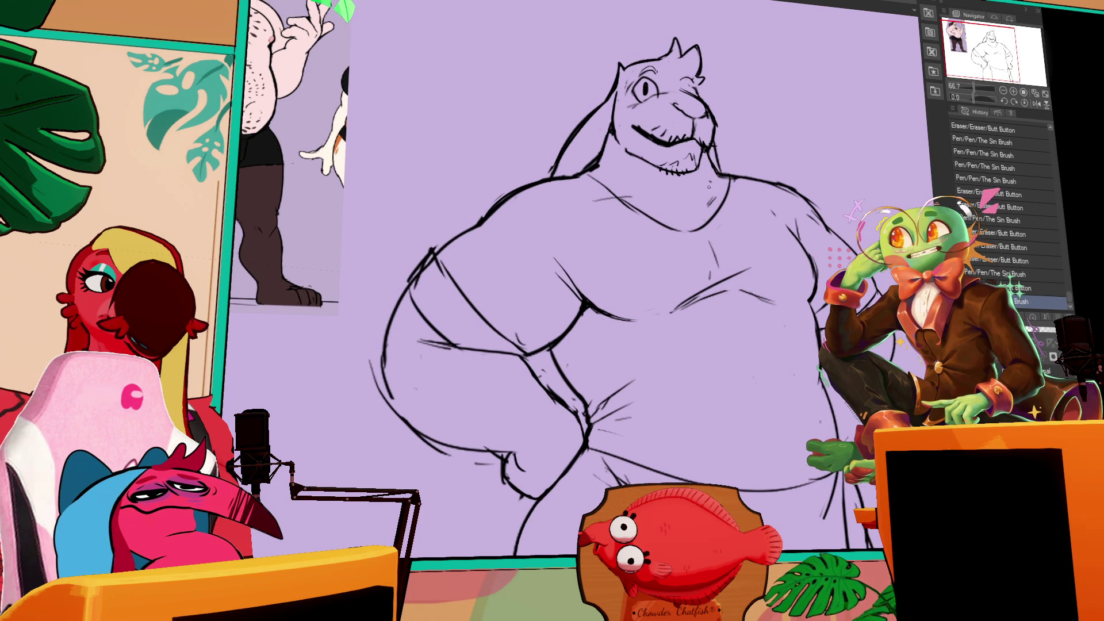
- Bring the head back into view, add small chest and shoulder strokes, and erase the short chest stroke
{"action": "mouse_move", "coordinate": [742, 147]}
{"action": "left_mouse_down"}
{"action": "mouse_move", "coordinate": [706, 208]}
{"action": "mouse_move", "coordinate": [659, 199]}
{"action": "left_mouse_up"}
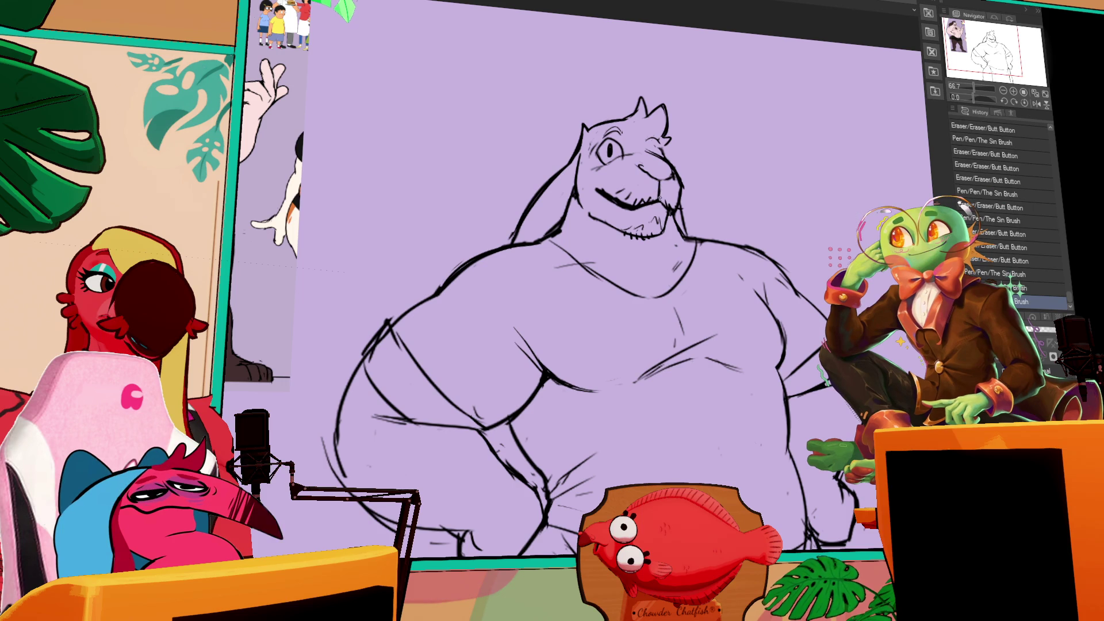
{"action": "left_click_drag", "start_coordinate": [743, 214], "coordinate": [741, 193]}
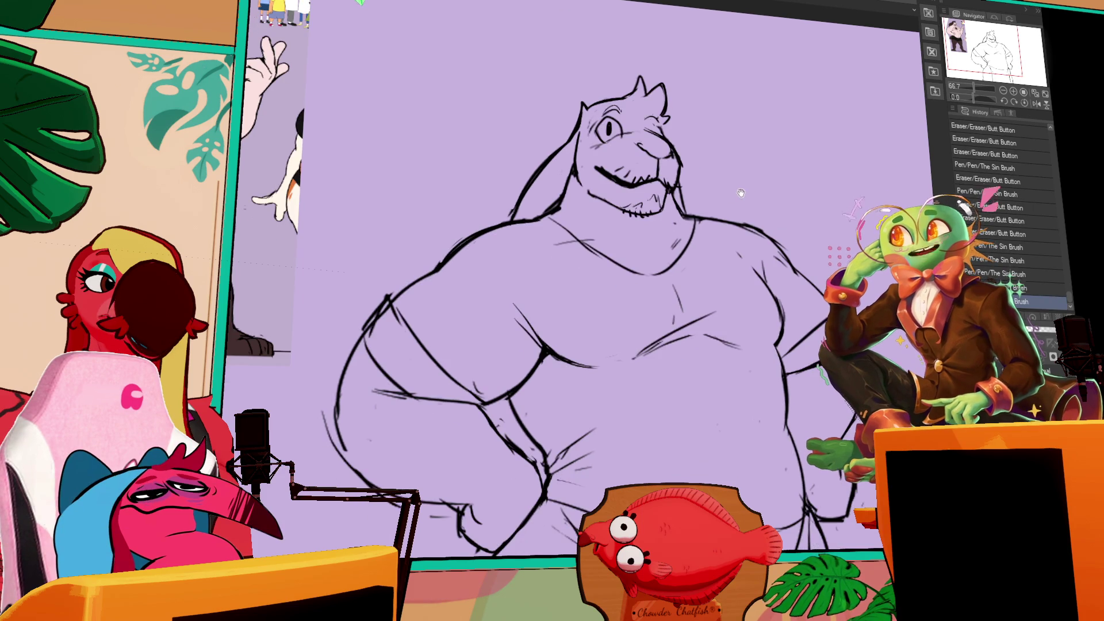
{"action": "left_click_drag", "start_coordinate": [669, 223], "coordinate": [677, 228]}
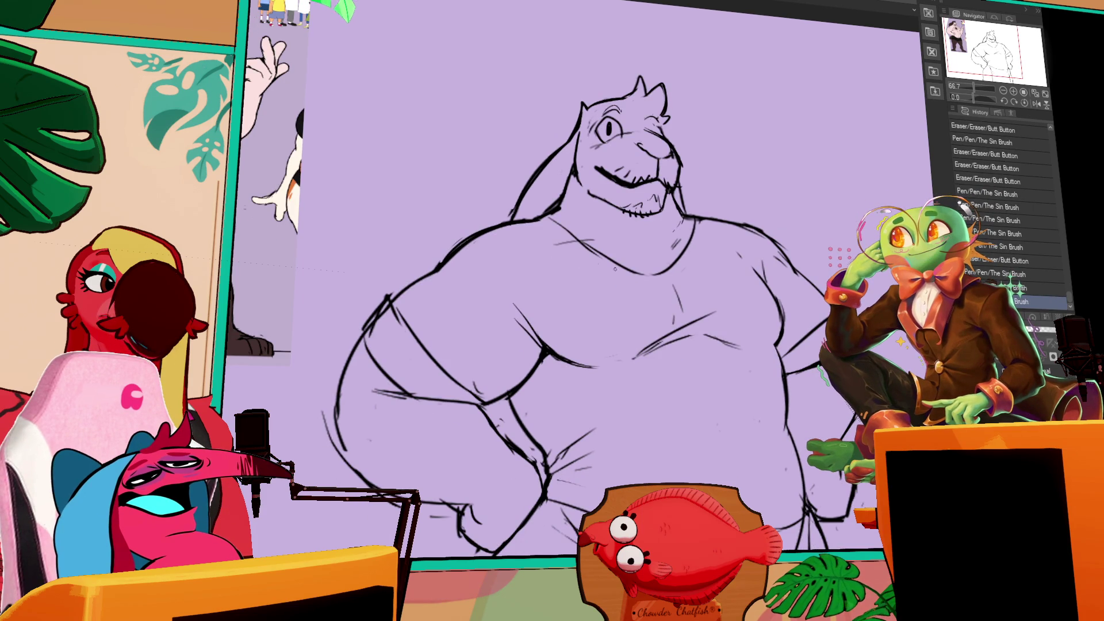
{"action": "left_click_drag", "start_coordinate": [553, 218], "coordinate": [560, 215]}
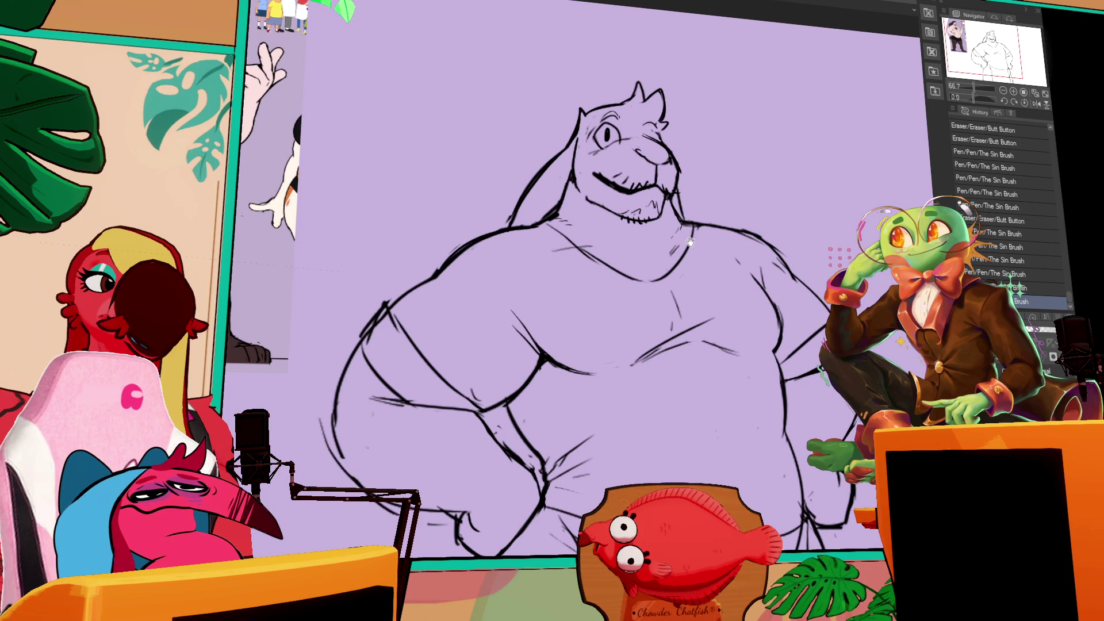
{"action": "left_click_drag", "start_coordinate": [594, 248], "coordinate": [708, 219]}
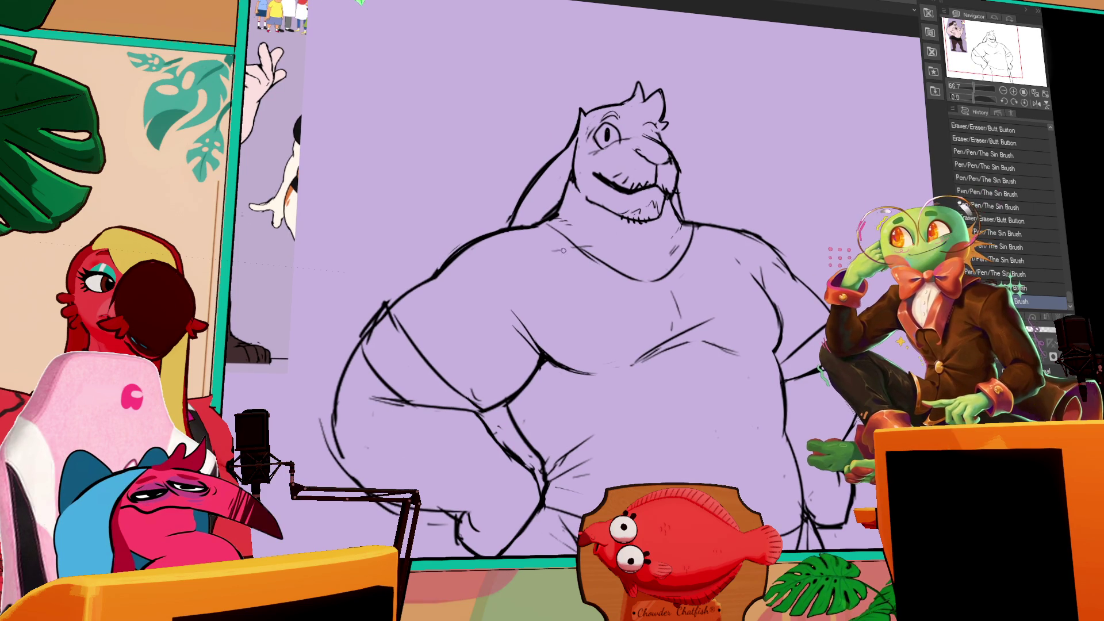
{"action": "left_click_drag", "start_coordinate": [551, 252], "coordinate": [609, 262]}
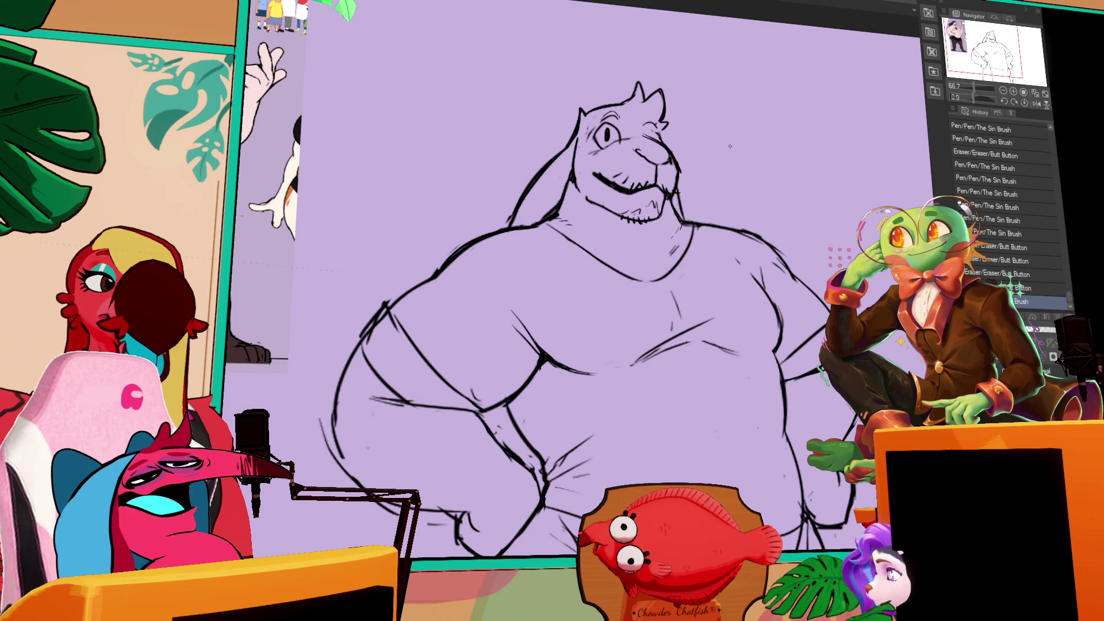
- Erase small bits along the chest's right edge, undoing one erase
{"action": "mouse_move", "coordinate": [759, 287]}
{"action": "left_mouse_down"}
{"action": "mouse_move", "coordinate": [772, 305]}
{"action": "mouse_move", "coordinate": [741, 267]}
{"action": "left_mouse_up"}
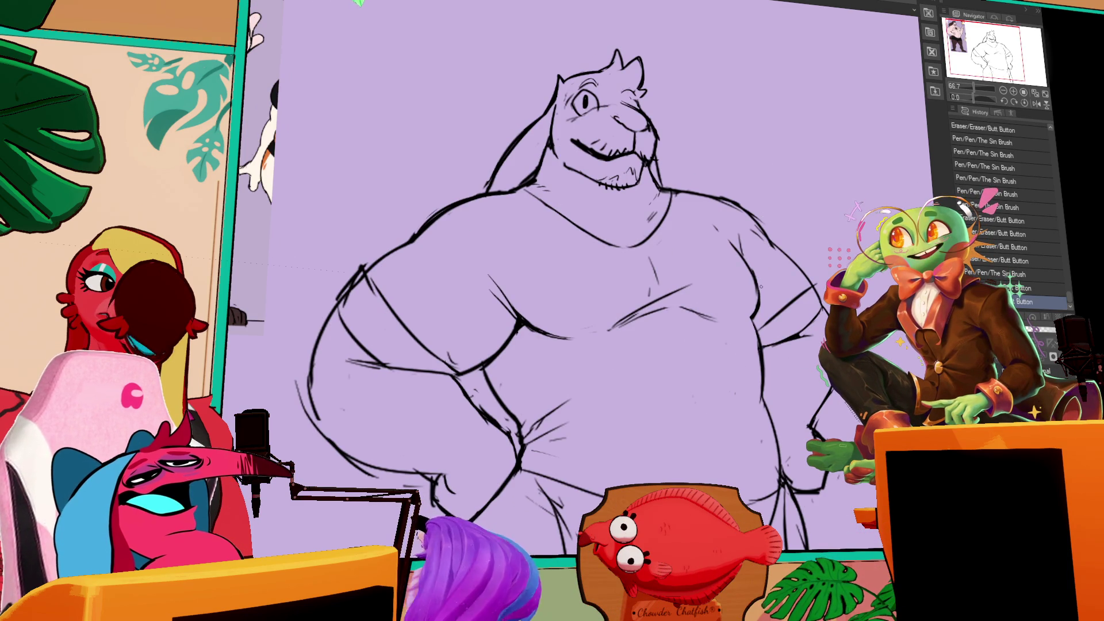
{"action": "left_click_drag", "start_coordinate": [757, 291], "coordinate": [746, 314]}
{"action": "scroll", "coordinate": [739, 312], "scroll_direction": "down", "scroll_amount": 1}
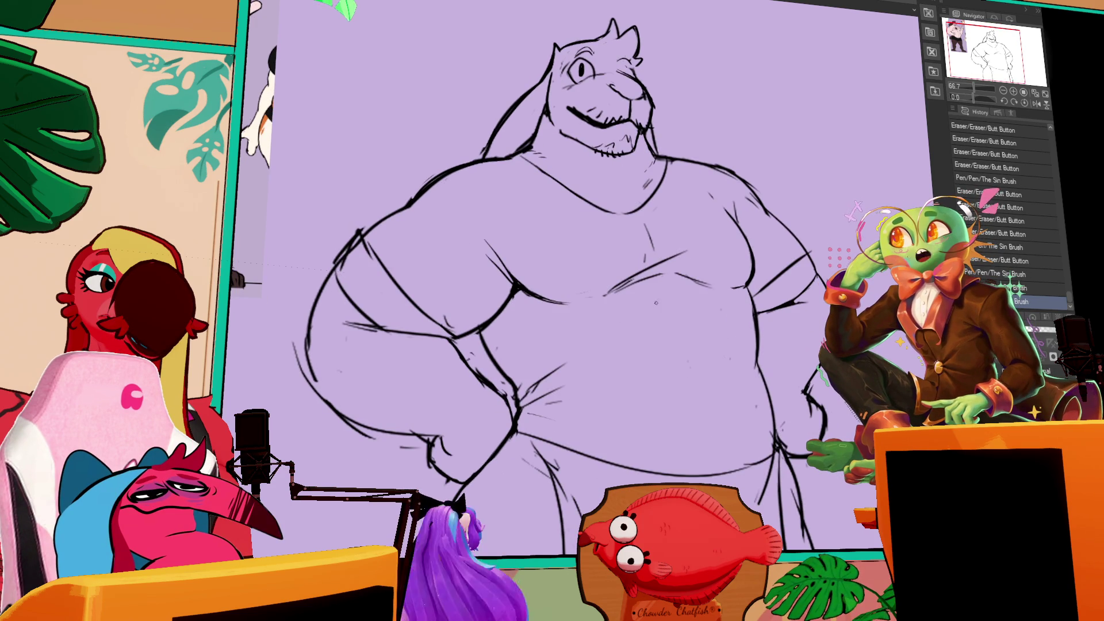
{"action": "left_click_drag", "start_coordinate": [543, 294], "coordinate": [535, 298]}
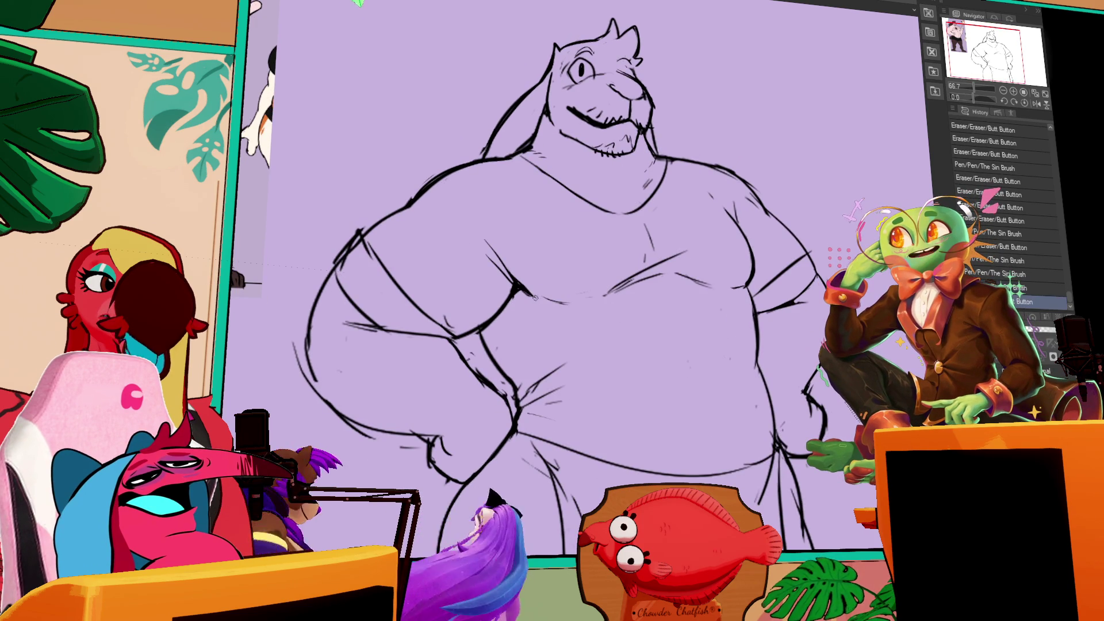
{"action": "key", "text": "ctrl+z"}
- Recentre on the torso, then draw and refine a short chest line
{"action": "left_click_drag", "start_coordinate": [689, 244], "coordinate": [674, 215]}
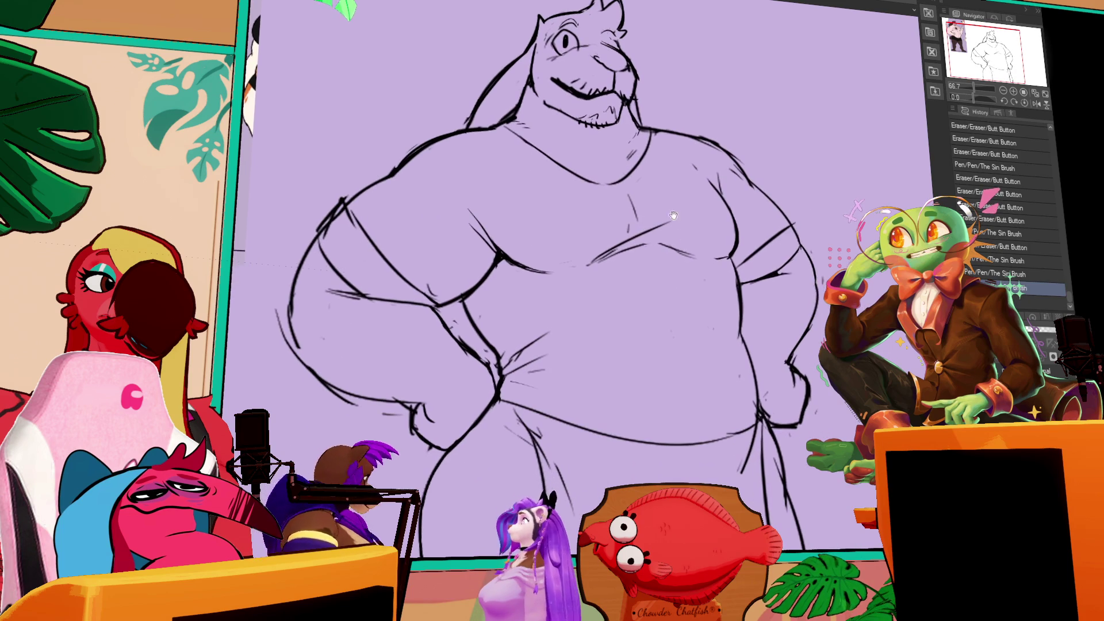
{"action": "left_click_drag", "start_coordinate": [529, 250], "coordinate": [528, 251]}
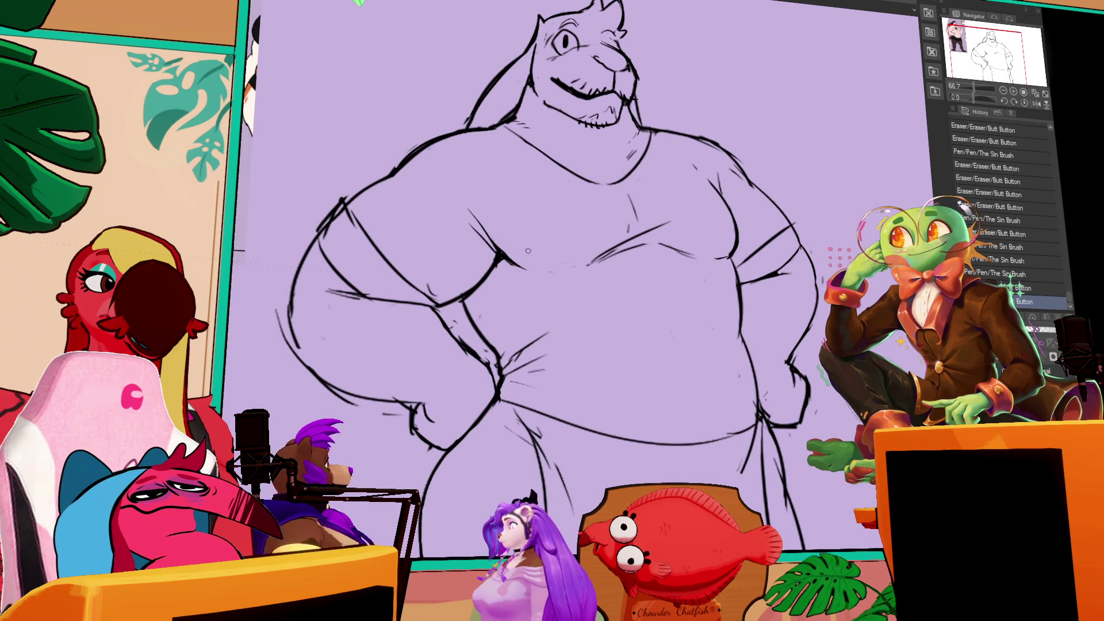
{"action": "left_click_drag", "start_coordinate": [664, 195], "coordinate": [634, 229]}
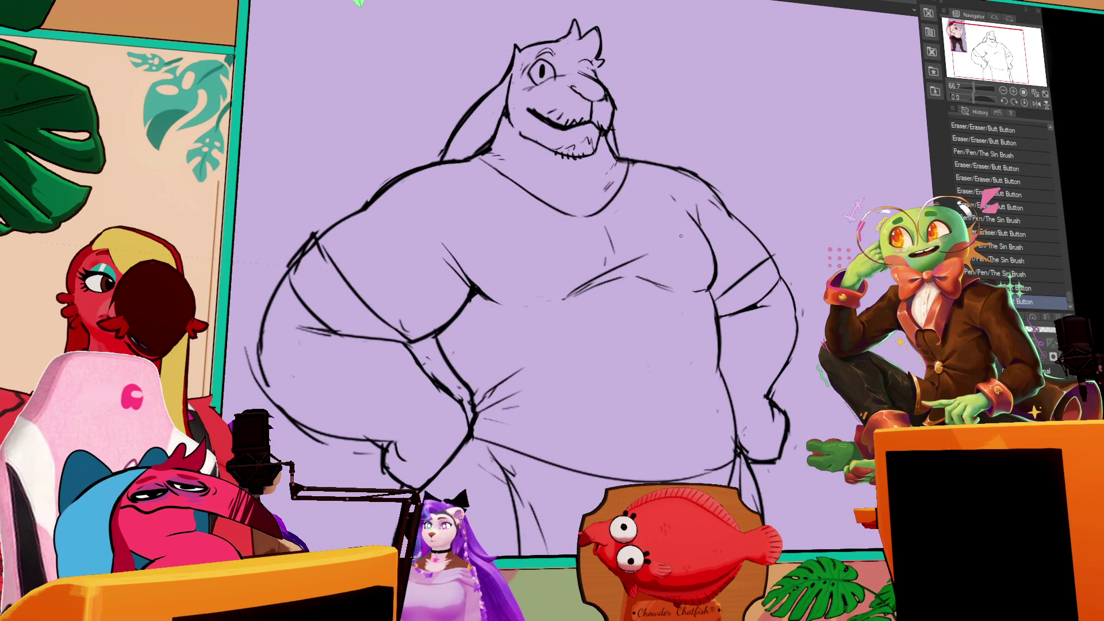
{"action": "left_click_drag", "start_coordinate": [844, 186], "coordinate": [841, 175]}
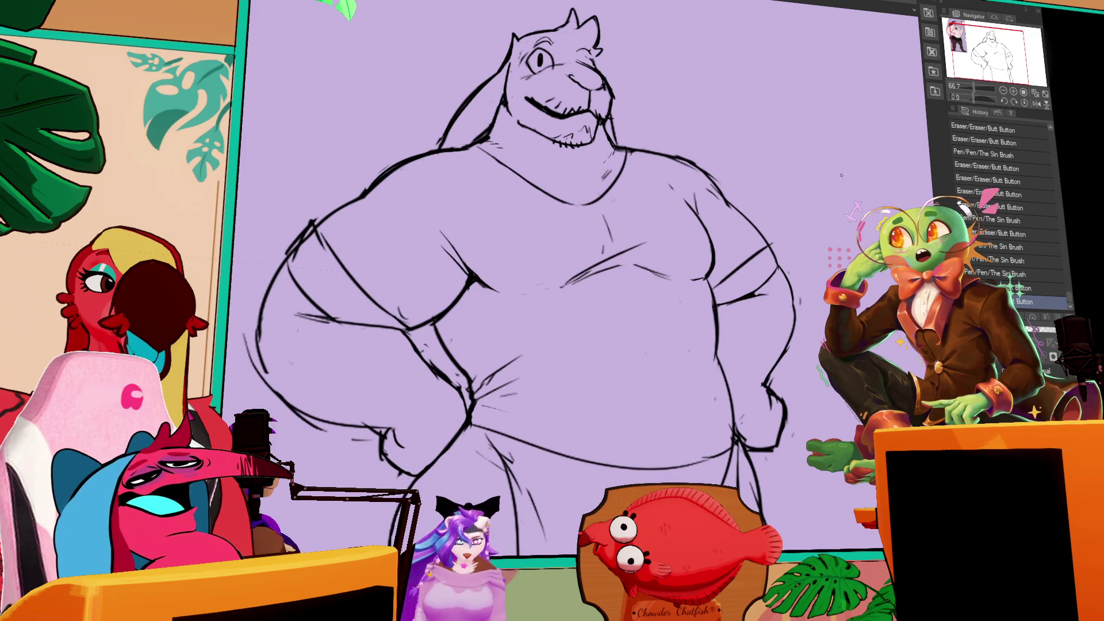
{"action": "mouse_move", "coordinate": [506, 287]}
{"action": "left_mouse_down"}
{"action": "mouse_move", "coordinate": [533, 290]}
{"action": "mouse_move", "coordinate": [463, 296]}
{"action": "mouse_move", "coordinate": [499, 278]}
{"action": "mouse_move", "coordinate": [644, 269]}
{"action": "mouse_move", "coordinate": [583, 276]}
{"action": "mouse_move", "coordinate": [616, 270]}
{"action": "left_mouse_up"}
{"action": "left_click_drag", "start_coordinate": [609, 271], "coordinate": [639, 258]}
{"action": "left_click_drag", "start_coordinate": [575, 274], "coordinate": [593, 272]}
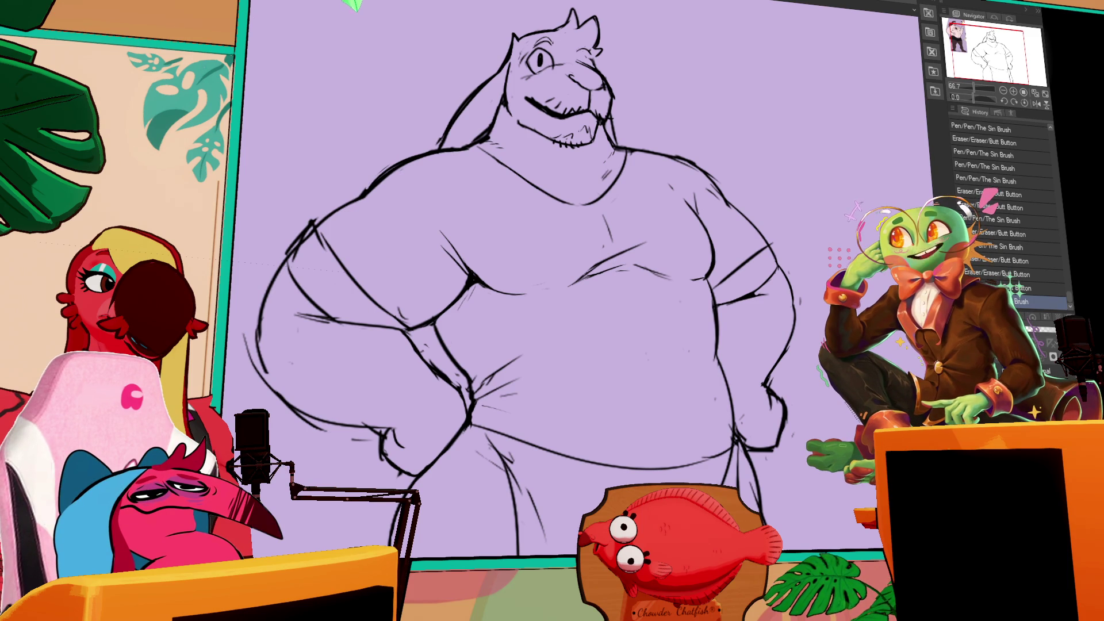
- Bring the head, chest and reference image into view, keeping the chin stroke
{"action": "left_click_drag", "start_coordinate": [615, 121], "coordinate": [657, 219]}
{"action": "key", "text": "ctrl+z"}
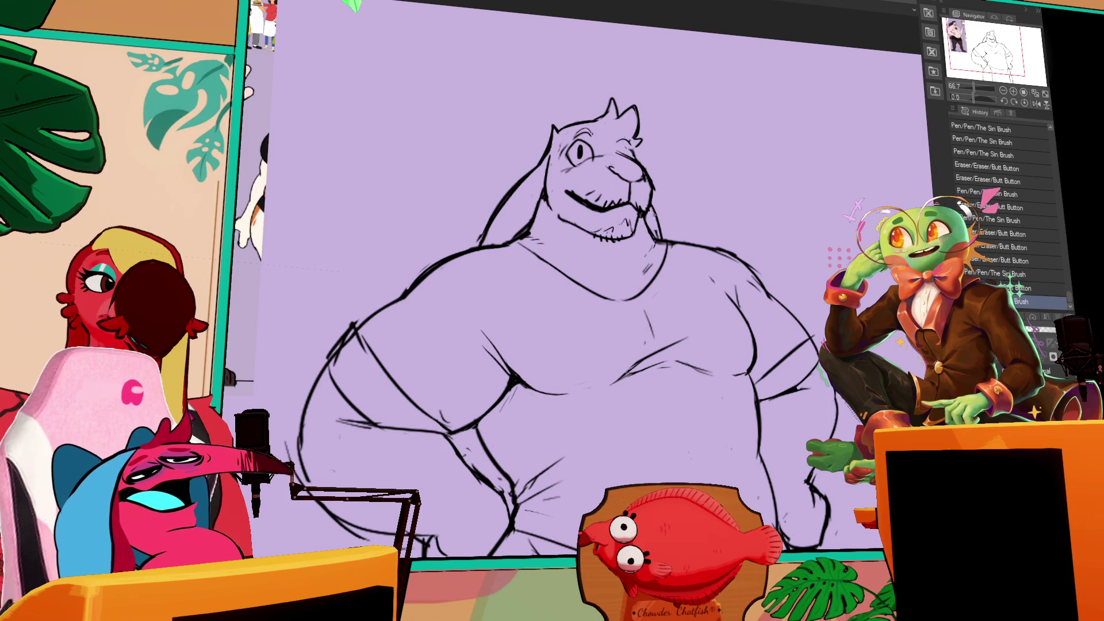
{"action": "key", "text": "ctrl+y"}
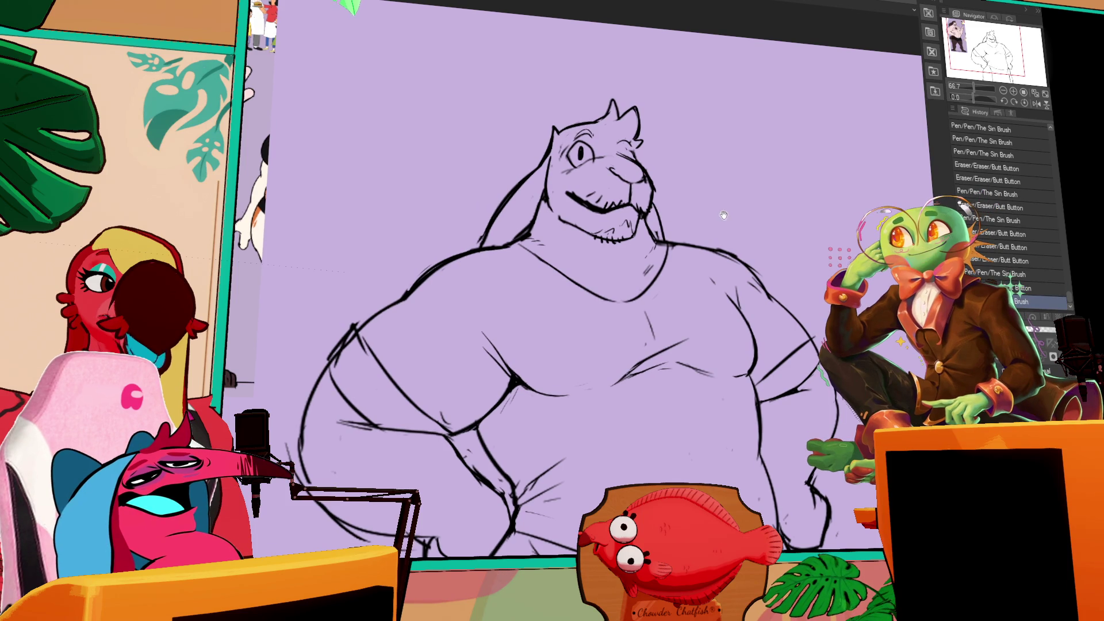
{"action": "mouse_move", "coordinate": [655, 230]}
{"action": "left_mouse_down"}
{"action": "mouse_move", "coordinate": [662, 238]}
{"action": "mouse_move", "coordinate": [714, 199]}
{"action": "left_mouse_up"}
{"action": "mouse_move", "coordinate": [391, 268]}
{"action": "left_mouse_down"}
{"action": "mouse_move", "coordinate": [514, 240]}
{"action": "mouse_move", "coordinate": [500, 282]}
{"action": "mouse_move", "coordinate": [539, 244]}
{"action": "left_mouse_up"}
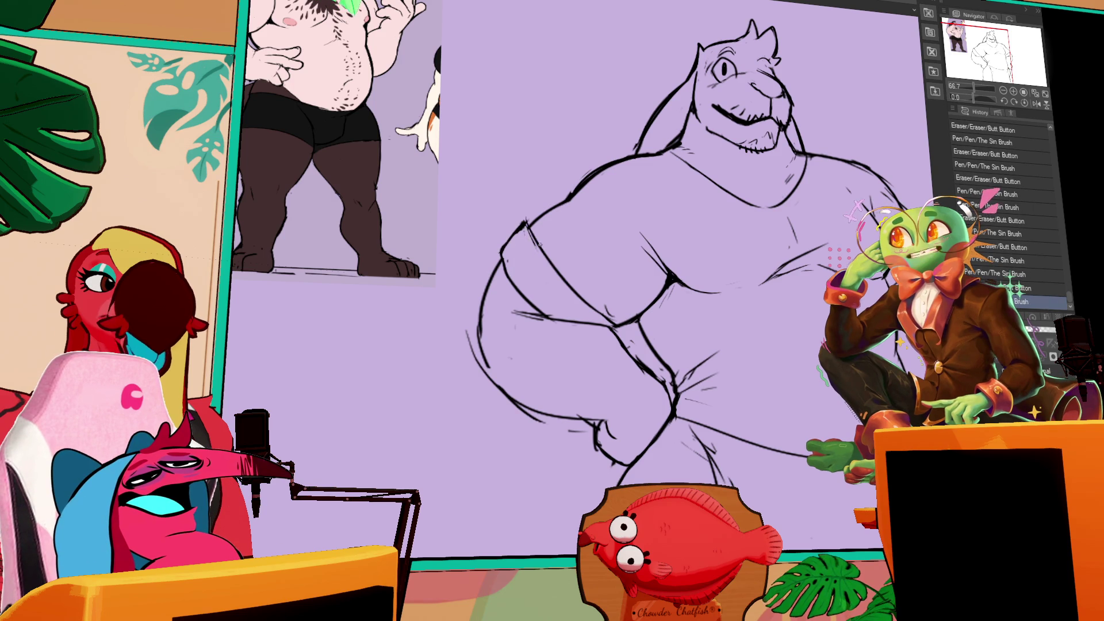
{"action": "left_click_drag", "start_coordinate": [763, 190], "coordinate": [724, 195]}
- Draw a diagonal crease inside the left hip, add an eye mark, and erase bits at shoulder and chin
{"action": "left_click_drag", "start_coordinate": [515, 262], "coordinate": [557, 331]}
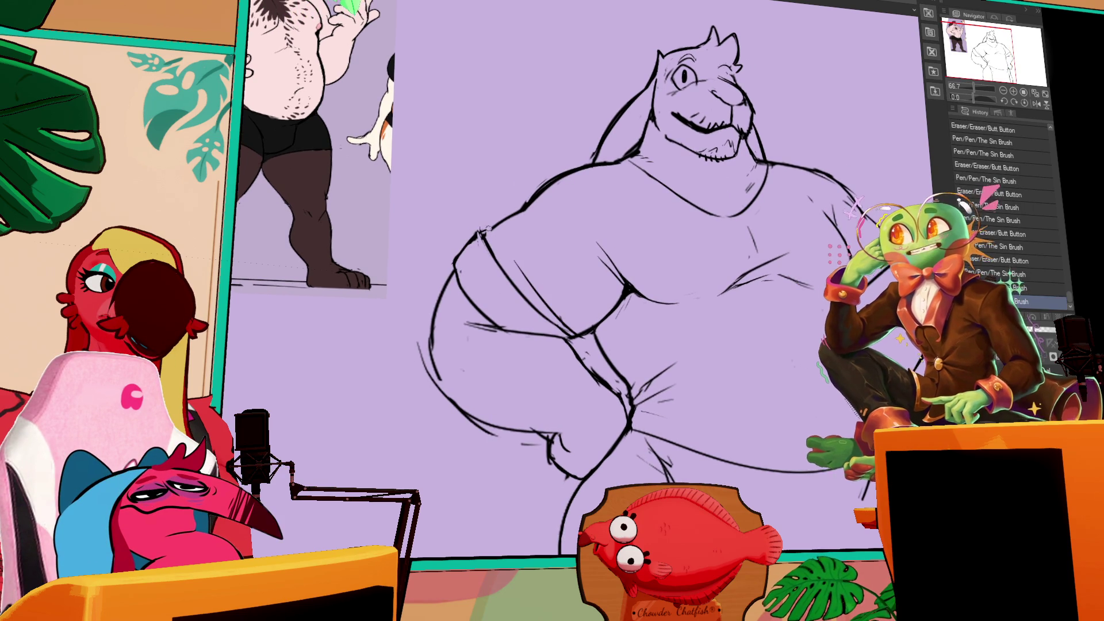
{"action": "left_click_drag", "start_coordinate": [487, 228], "coordinate": [517, 271]}
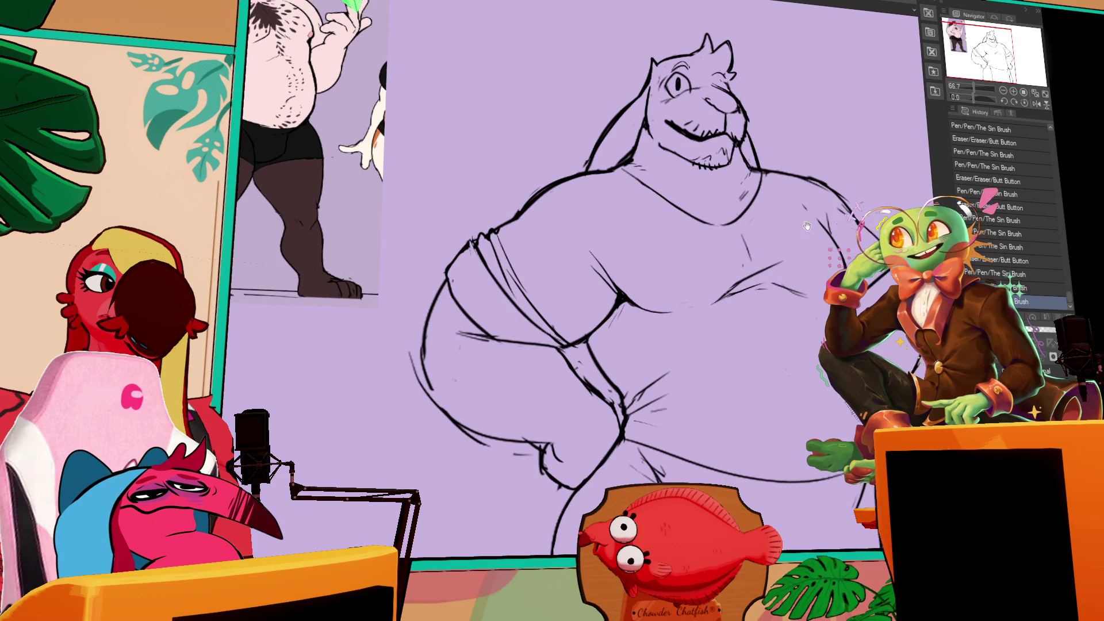
{"action": "left_click_drag", "start_coordinate": [593, 143], "coordinate": [595, 151]}
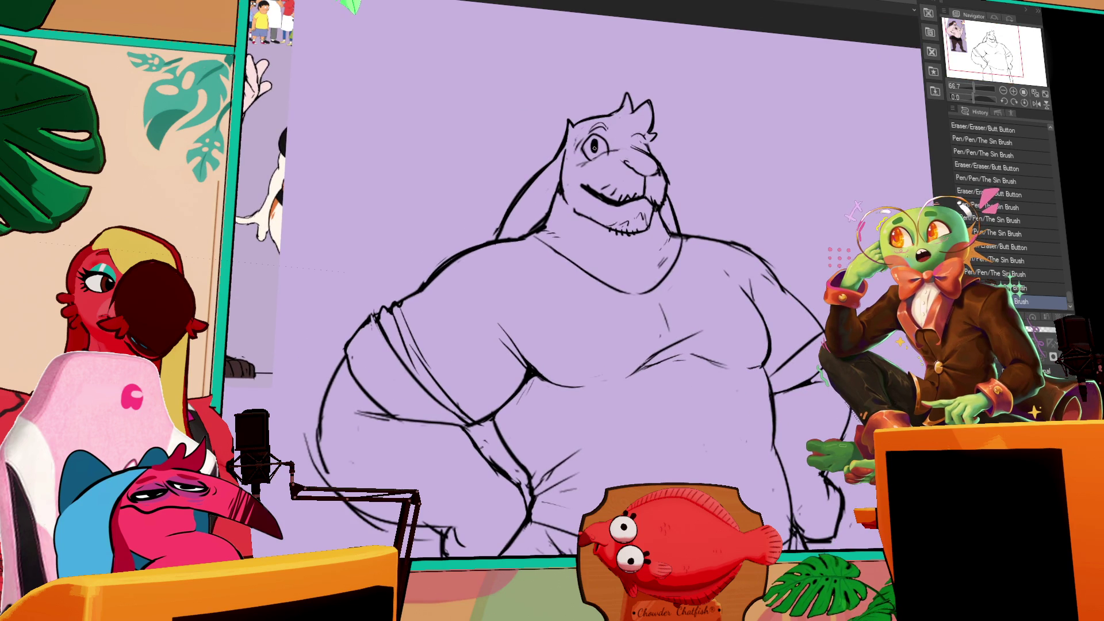
{"action": "left_click_drag", "start_coordinate": [652, 193], "coordinate": [659, 202]}
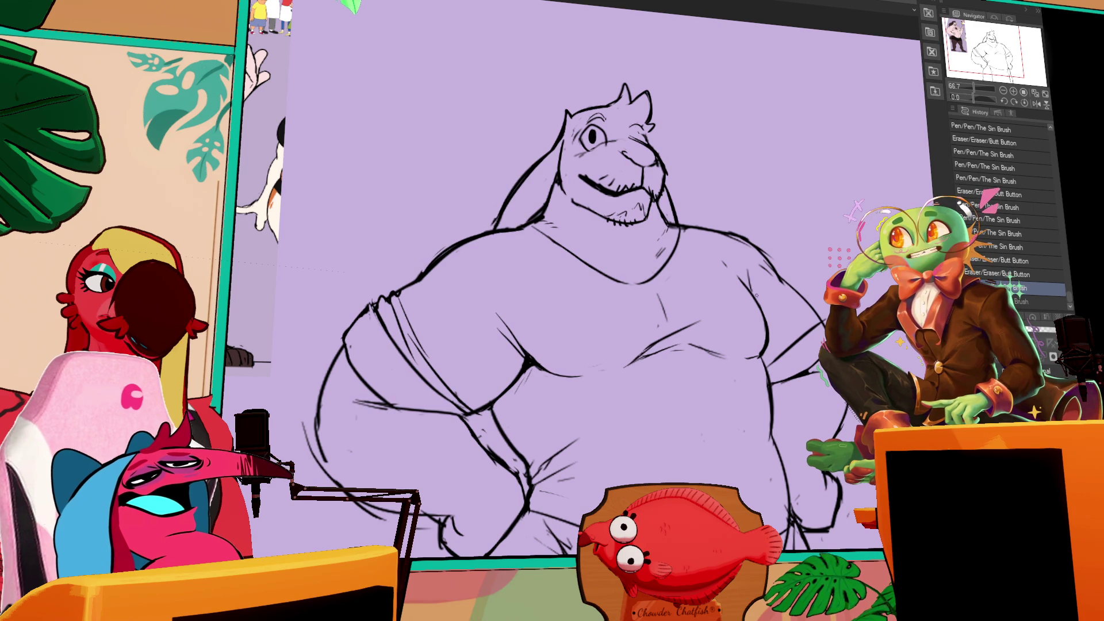
- Select the chest lines, shift them slightly into place, and deselect with Ctrl+D
{"action": "mouse_move", "coordinate": [654, 318]}
{"action": "left_mouse_down"}
{"action": "mouse_move", "coordinate": [713, 218]}
{"action": "mouse_move", "coordinate": [792, 289]}
{"action": "left_mouse_up"}
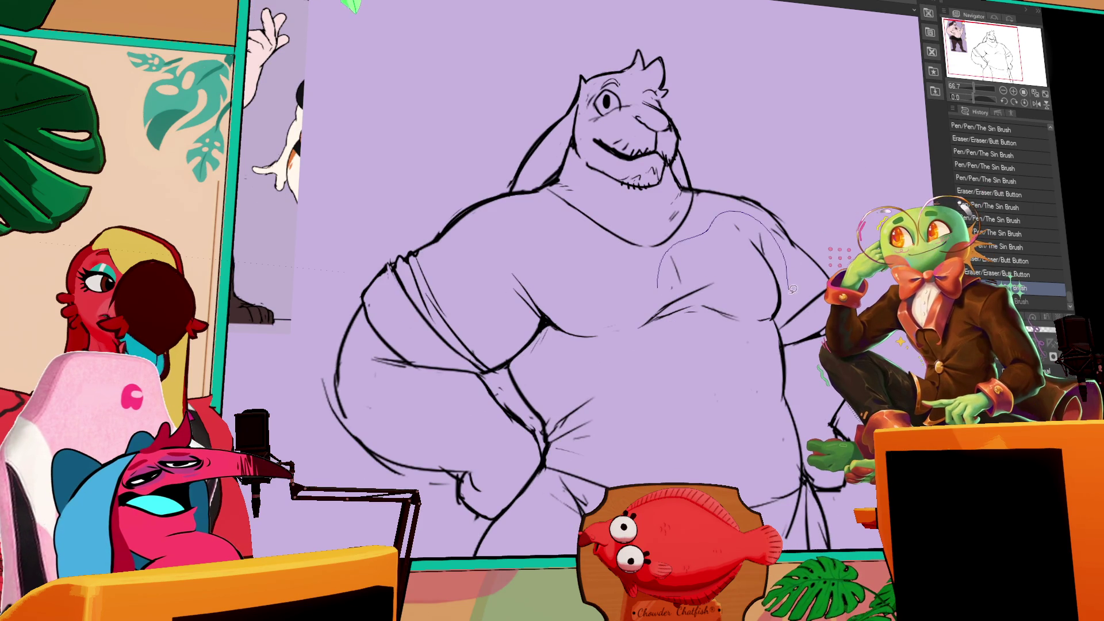
{"action": "mouse_move", "coordinate": [759, 330]}
{"action": "left_mouse_down"}
{"action": "mouse_move", "coordinate": [575, 352]}
{"action": "mouse_move", "coordinate": [500, 270]}
{"action": "mouse_move", "coordinate": [658, 287]}
{"action": "left_mouse_up"}
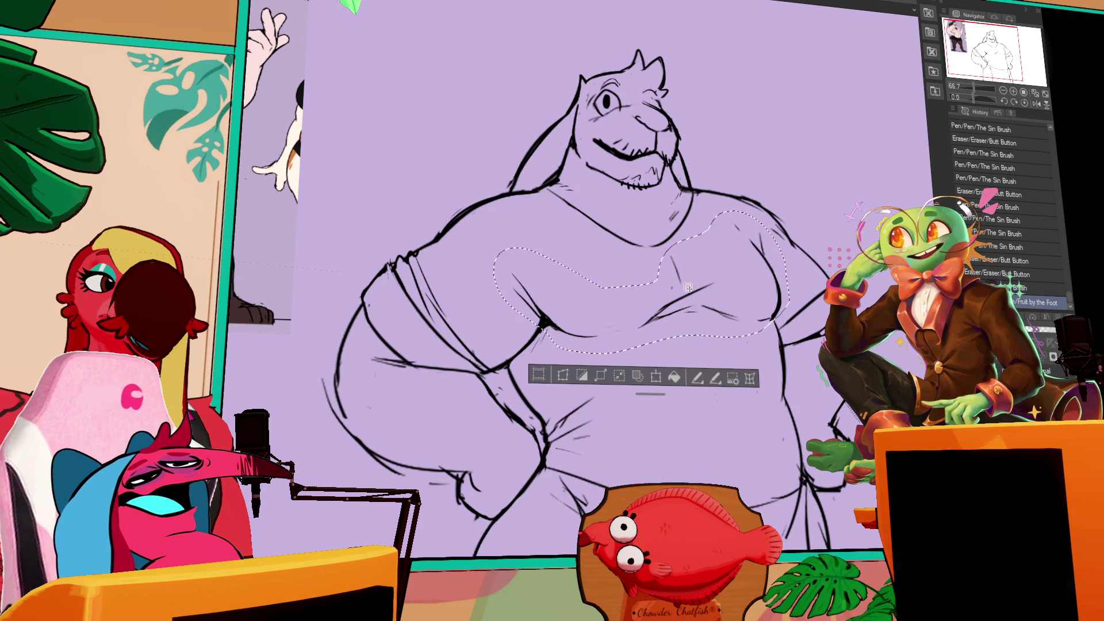
{"action": "key", "text": "ctrl+d"}
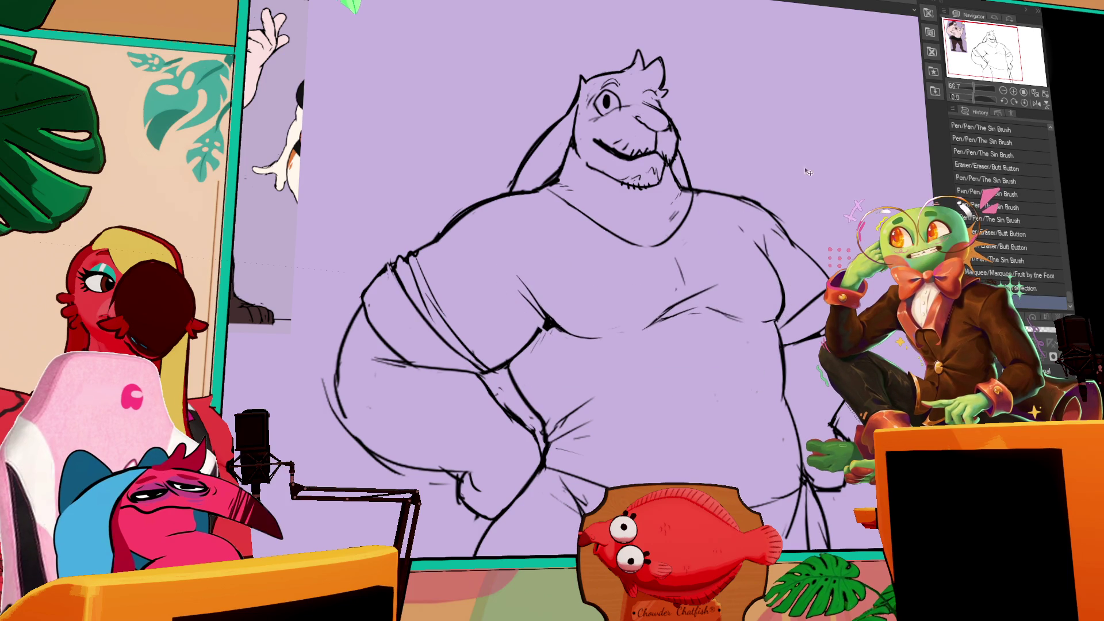
- Rework the chest strokes and clean up the armpit and chin lines
{"action": "left_click_drag", "start_coordinate": [752, 241], "coordinate": [777, 286]}
{"action": "left_click_drag", "start_coordinate": [754, 235], "coordinate": [767, 235]}
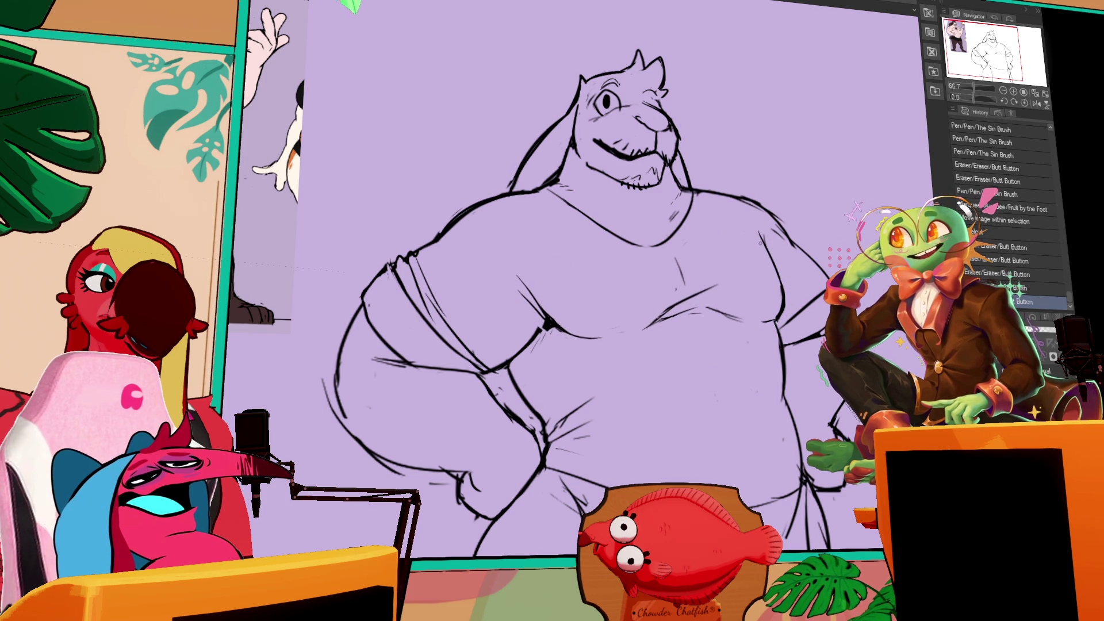
{"action": "left_click_drag", "start_coordinate": [538, 321], "coordinate": [548, 334]}
{"action": "scroll", "coordinate": [570, 268], "scroll_direction": "up", "scroll_amount": 2}
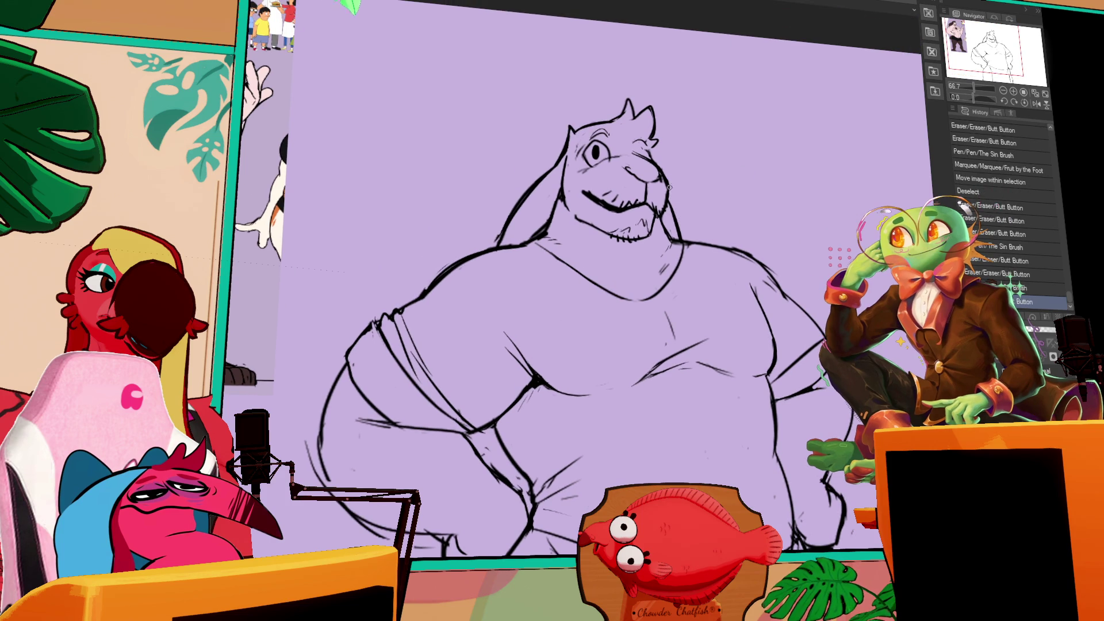
{"action": "left_click_drag", "start_coordinate": [659, 212], "coordinate": [664, 209]}
{"action": "left_click_drag", "start_coordinate": [660, 211], "coordinate": [664, 210]}
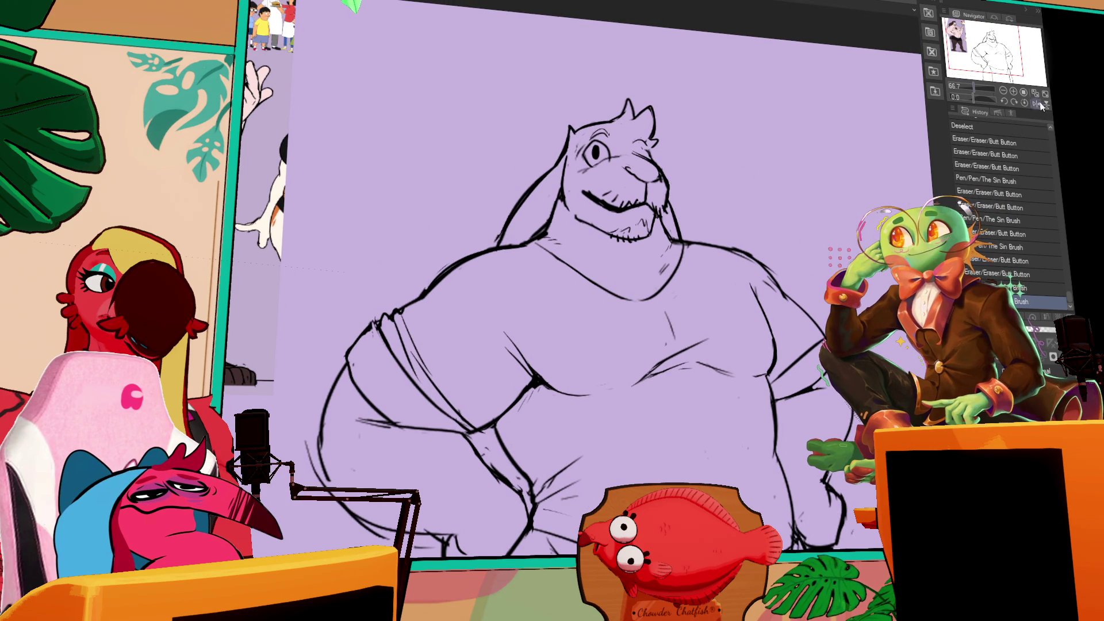